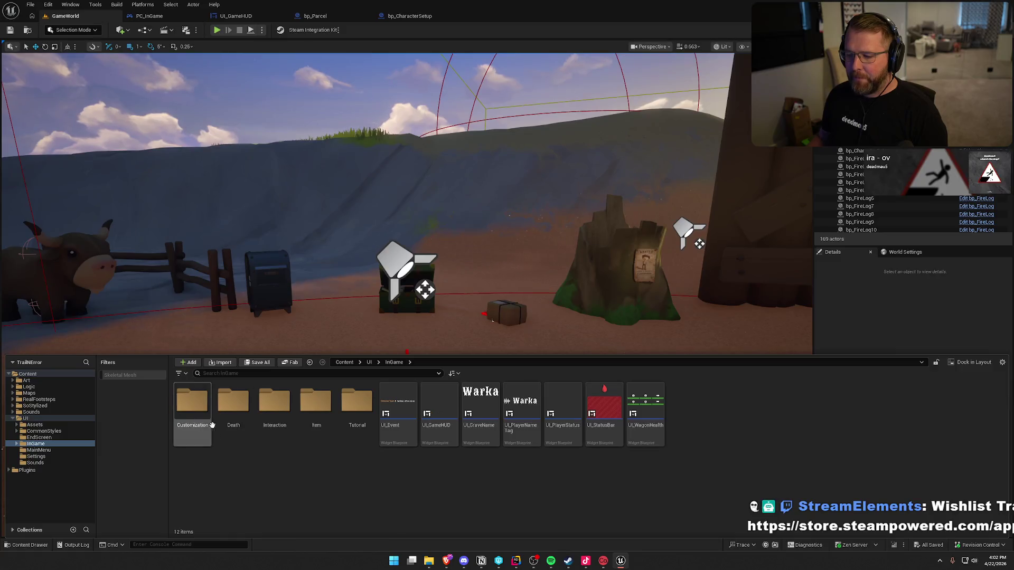
# From UI_CharacterSetup's Save Character OnClicked graph, jump into bp_CharacterSetup's Return To Character event
pyautogui.doubleClick(191, 409)
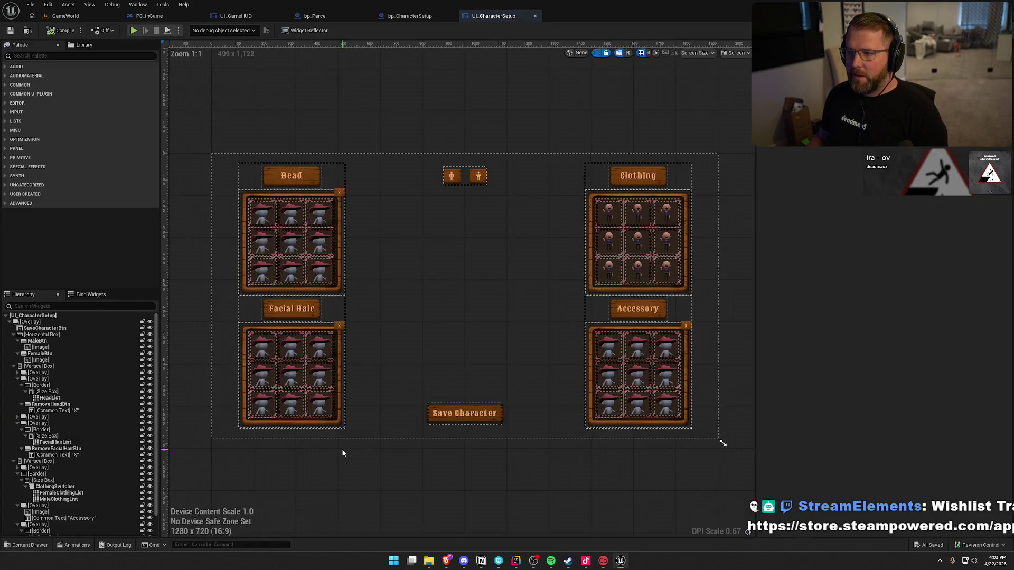
pyautogui.click(467, 420)
pyautogui.scroll(-10, 893, 388)
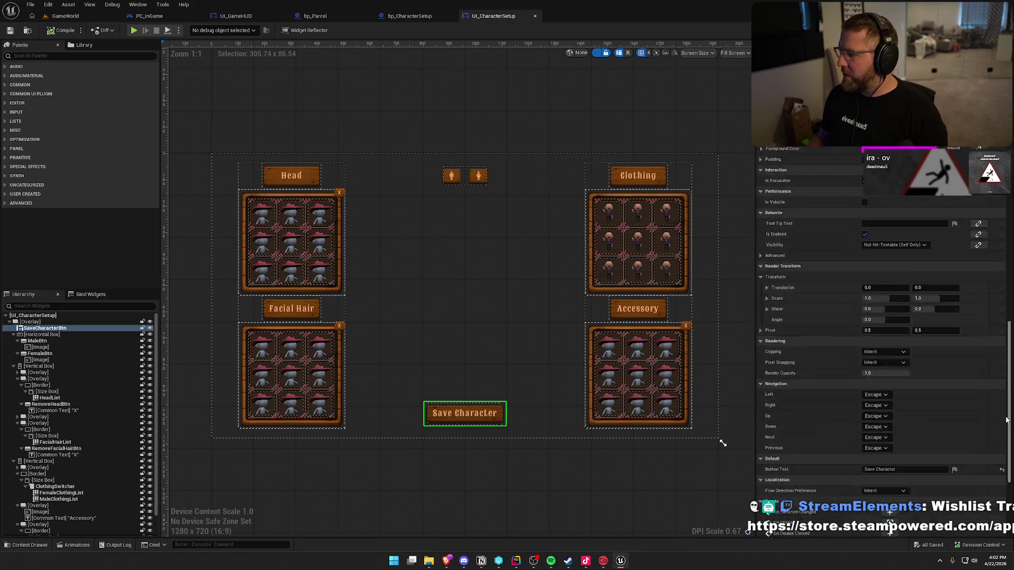
pyautogui.click(890, 384)
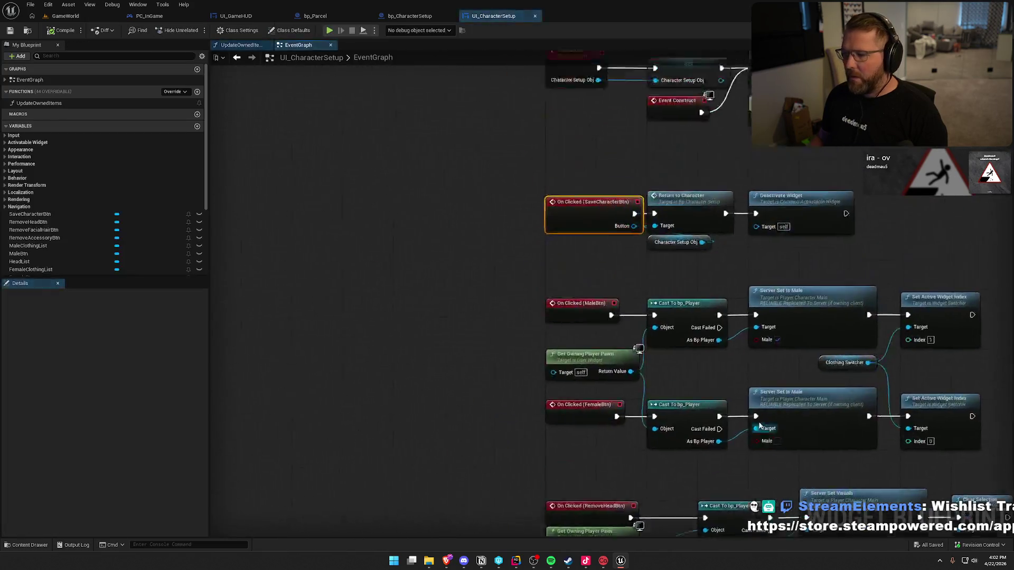
pyautogui.click(424, 229)
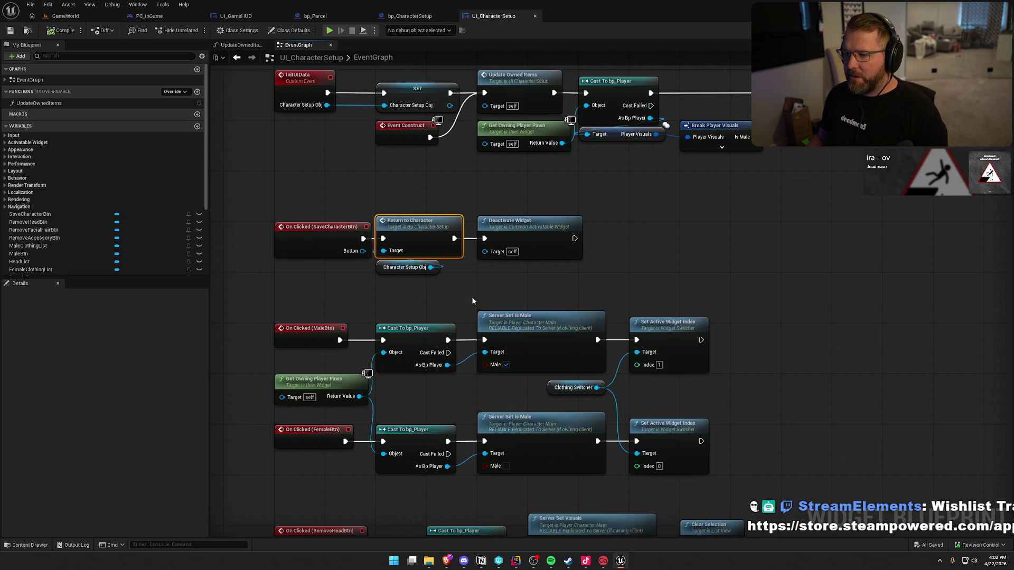
pyautogui.doubleClick(424, 227)
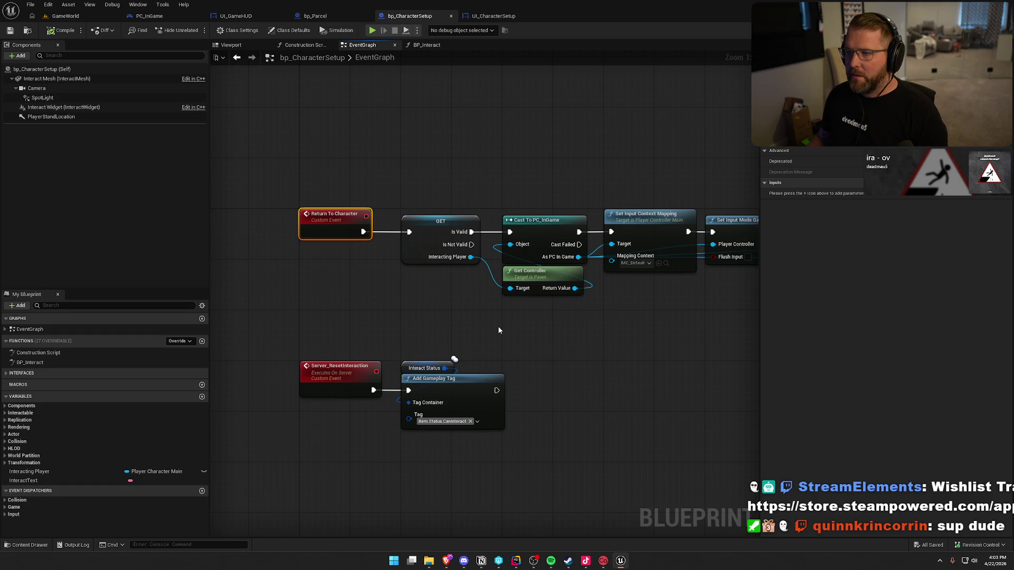
pyautogui.moveTo(499, 327); pyautogui.dragTo(433, 343)
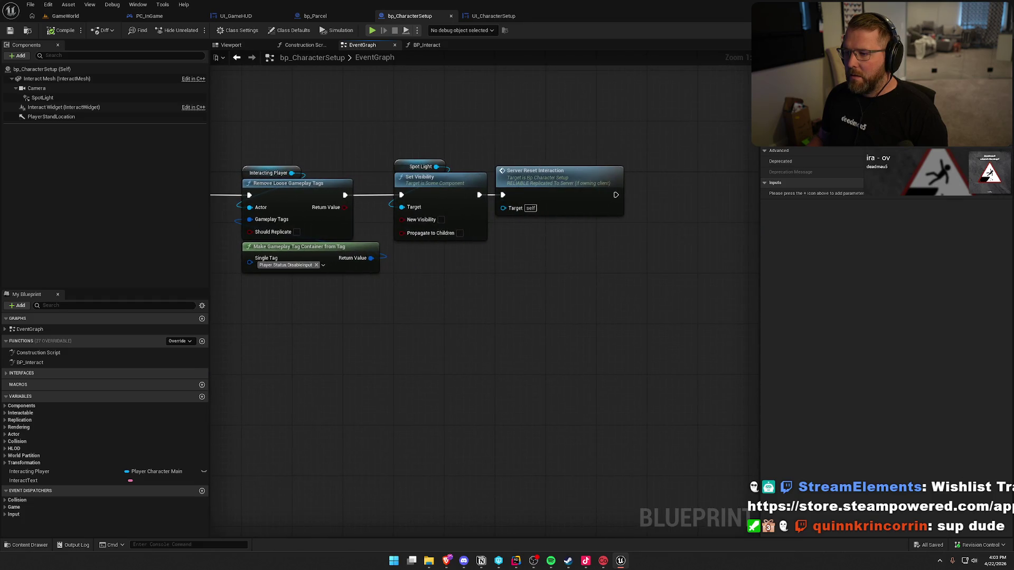
pyautogui.doubleClick(601, 168)
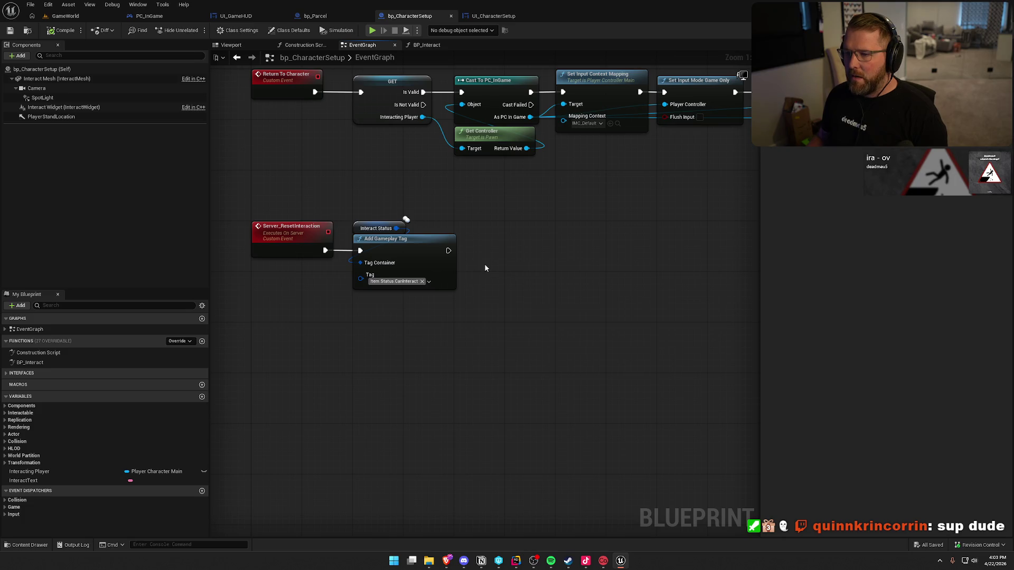
pyautogui.hotkey('alt', 'Left')
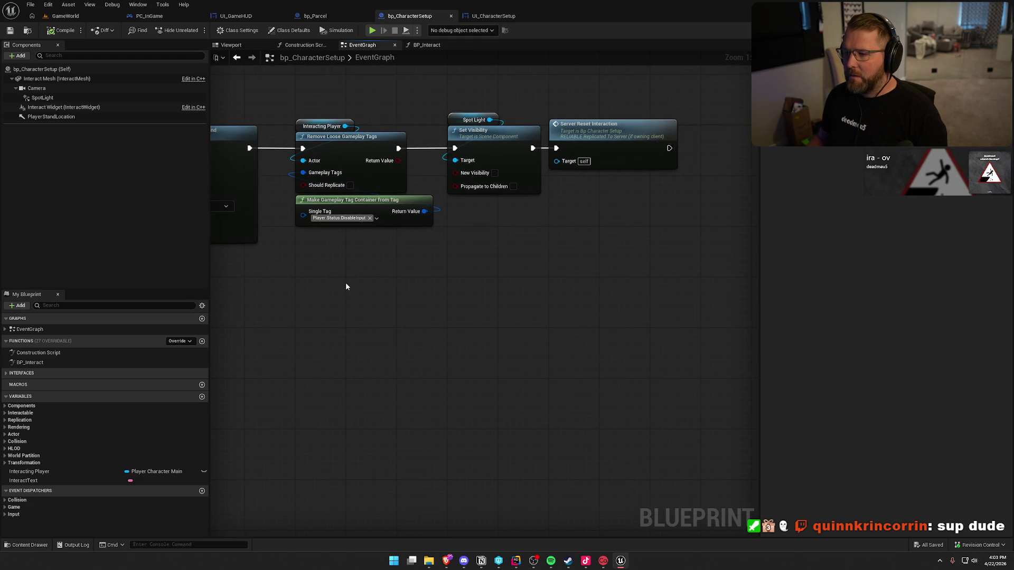
pyautogui.hotkey('alt', 'Right')
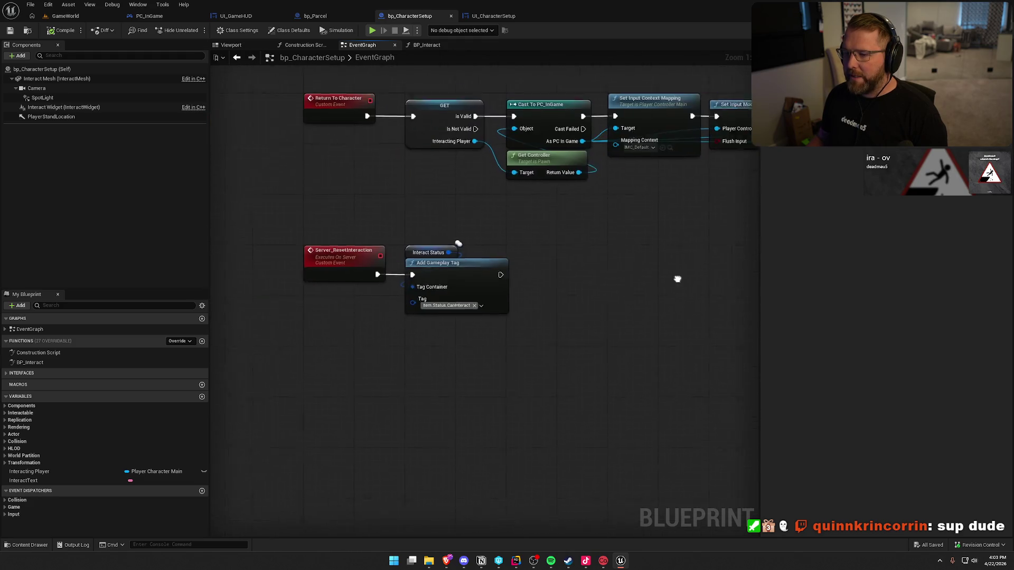
pyautogui.click(411, 261)
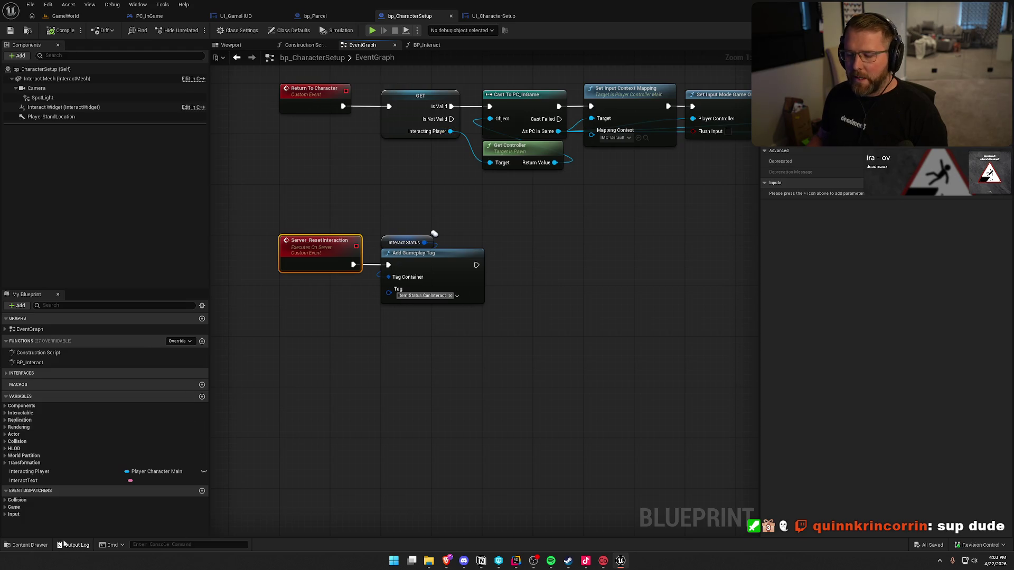
pyautogui.click(410, 46)
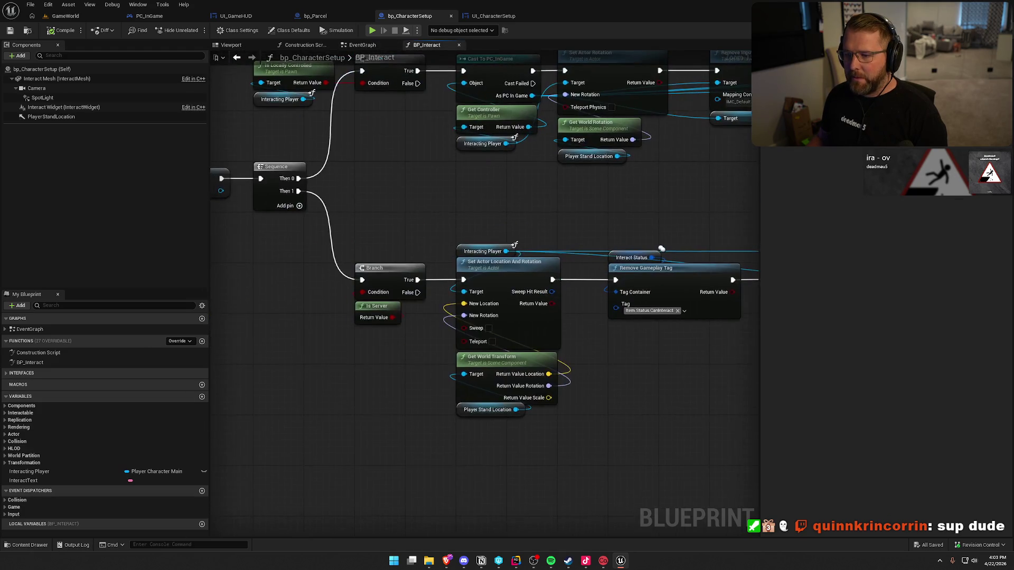
pyautogui.click(412, 211)
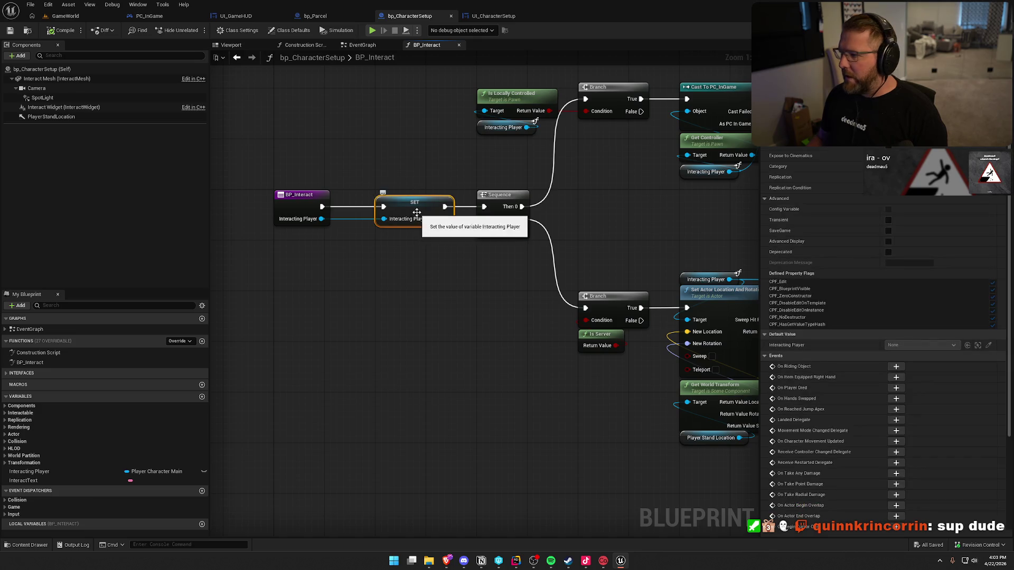
pyautogui.moveTo(625, 244)
pyautogui.mouseDown()
pyautogui.moveTo(430, 196)
pyautogui.moveTo(535, 210)
pyautogui.mouseUp()
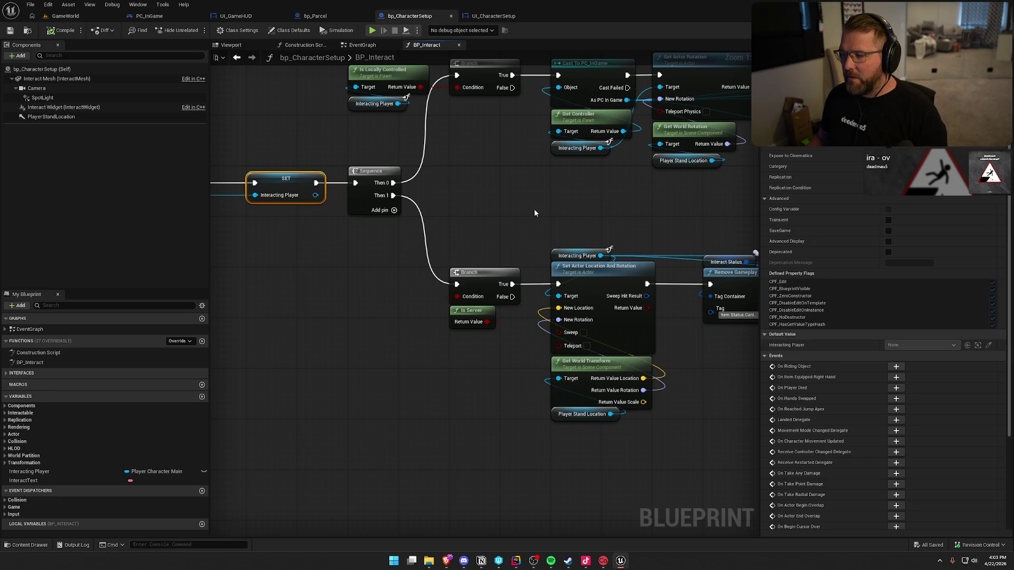
pyautogui.click(353, 46)
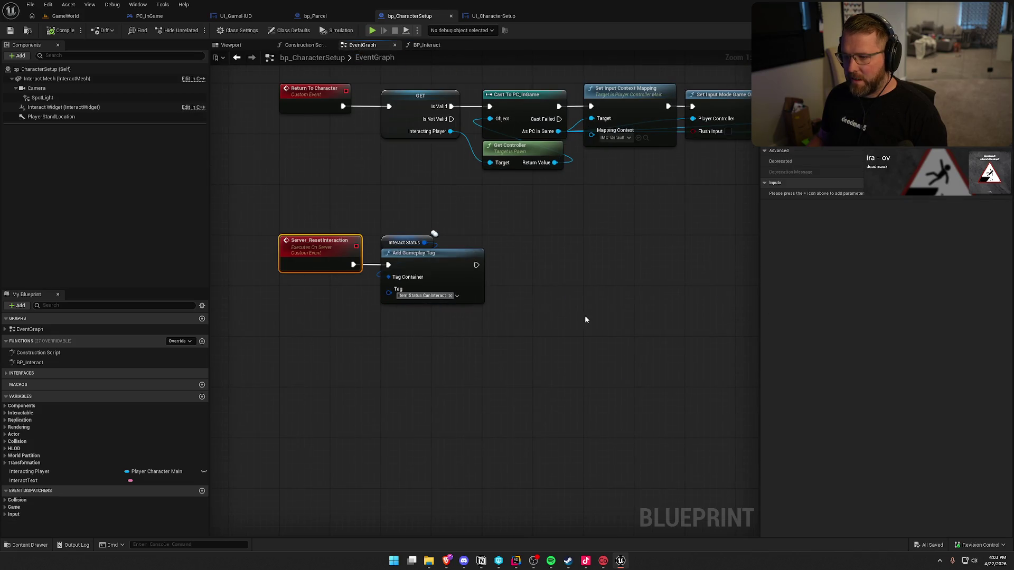
pyautogui.click(474, 369)
pyautogui.click(59, 474)
pyautogui.moveTo(58, 474)
pyautogui.mouseDown()
pyautogui.moveTo(478, 241)
pyautogui.moveTo(583, 257)
pyautogui.moveTo(539, 247)
pyautogui.mouseUp()
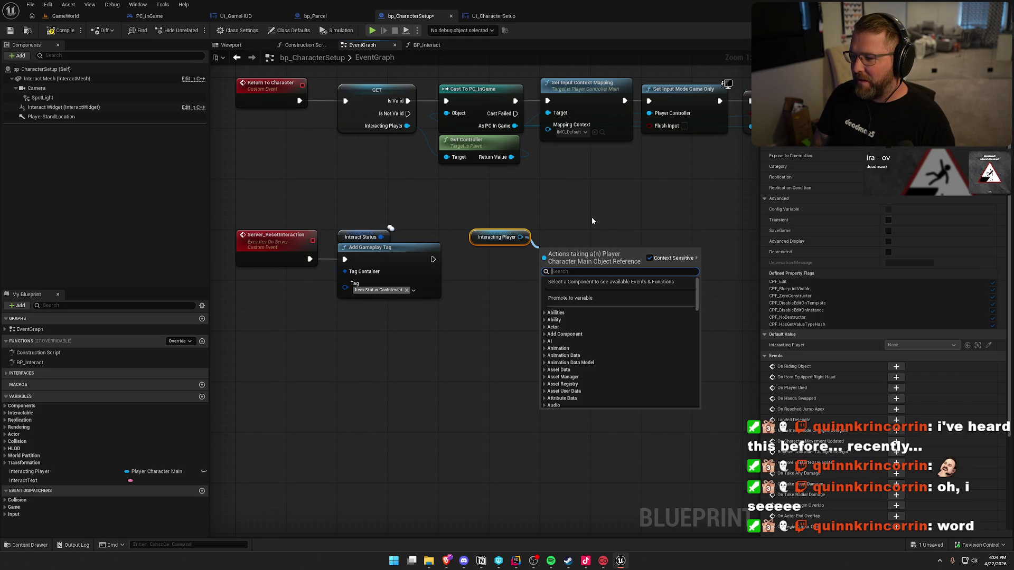
# Dismiss the action list opened from the Interacting Player output pin
pyautogui.click(592, 221)
pyautogui.click(426, 45)
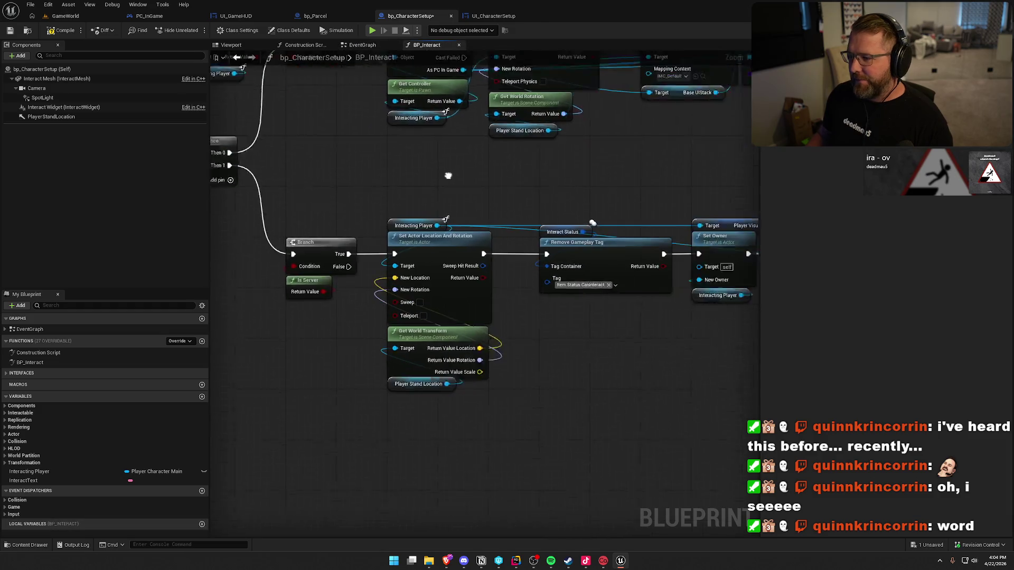
pyautogui.moveTo(591, 175); pyautogui.dragTo(456, 169)
pyautogui.moveTo(534, 162); pyautogui.dragTo(627, 340)
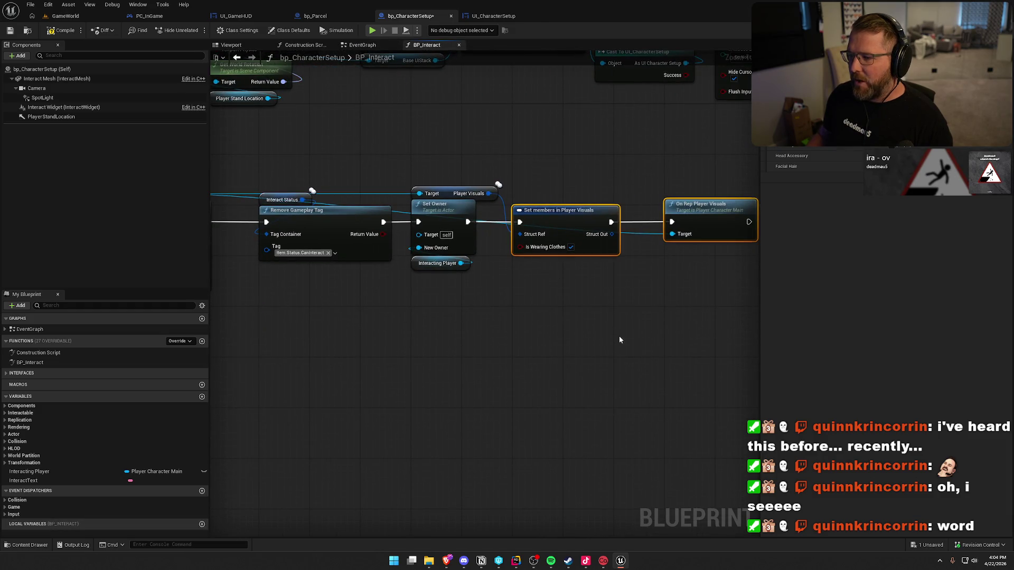
pyautogui.click(363, 45)
pyautogui.moveTo(521, 237); pyautogui.dragTo(547, 243)
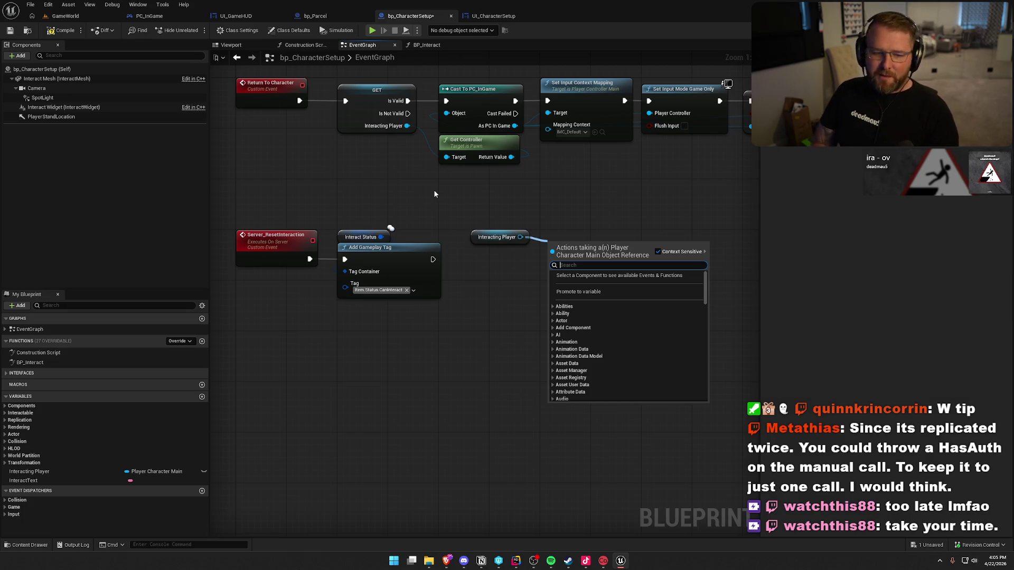
pyautogui.press('Escape')
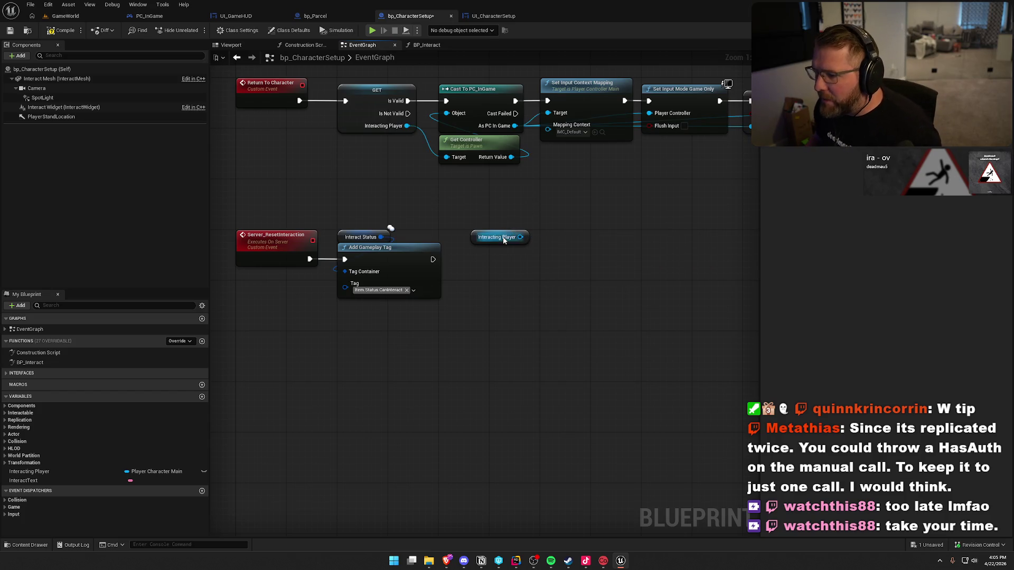
pyautogui.moveTo(520, 237); pyautogui.dragTo(561, 250)
pyautogui.click(489, 239)
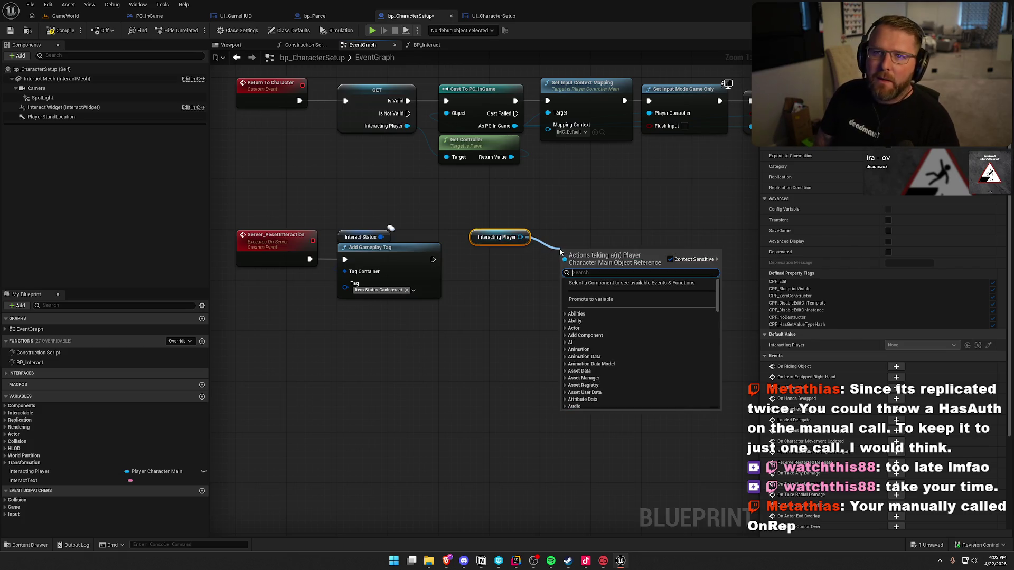
pyautogui.press('Escape')
pyautogui.click(421, 46)
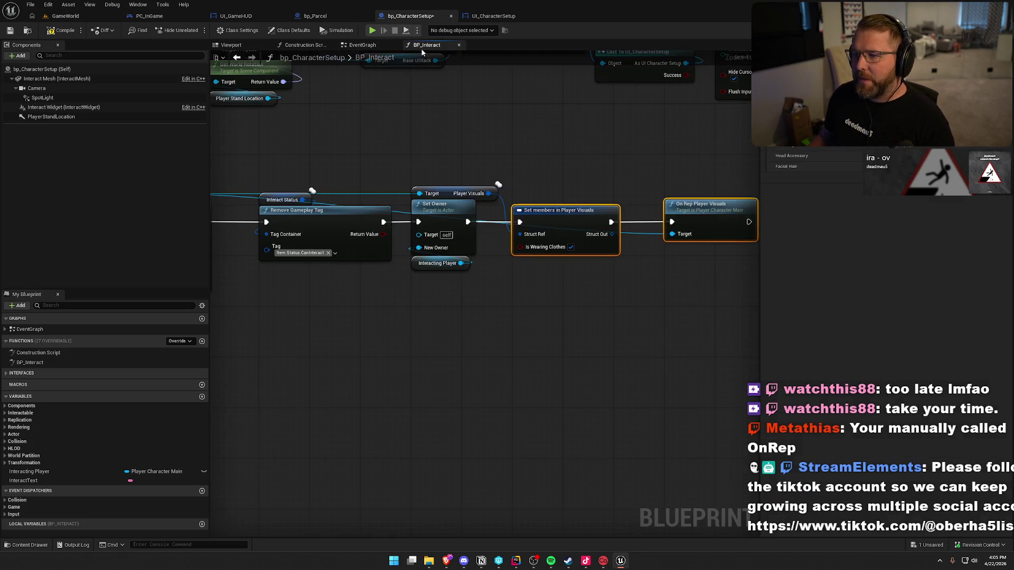
pyautogui.click(629, 322)
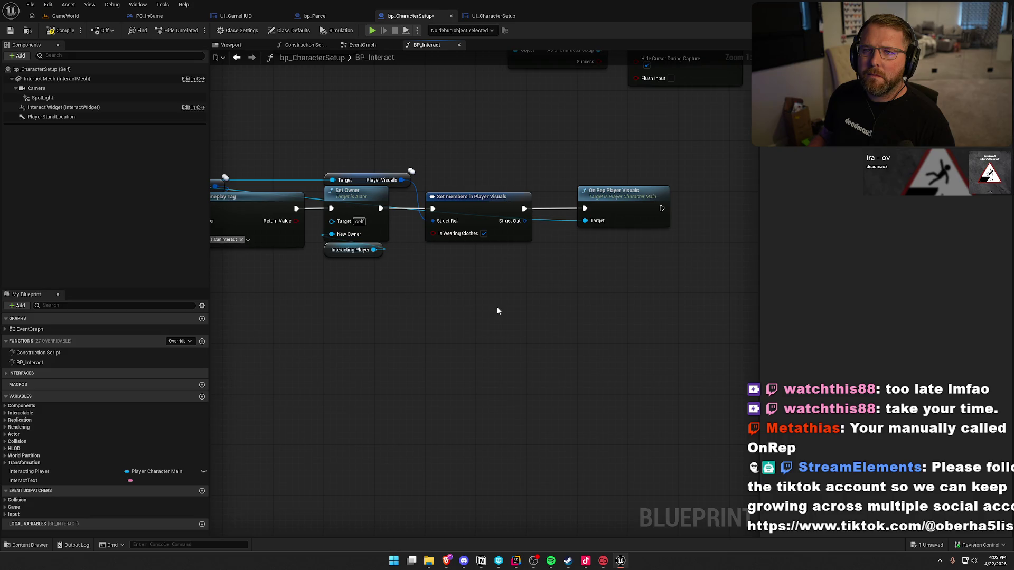
pyautogui.moveTo(498, 311); pyautogui.dragTo(806, 292)
pyautogui.moveTo(343, 308)
pyautogui.mouseDown()
pyautogui.moveTo(432, 284)
pyautogui.moveTo(305, 164)
pyautogui.mouseUp()
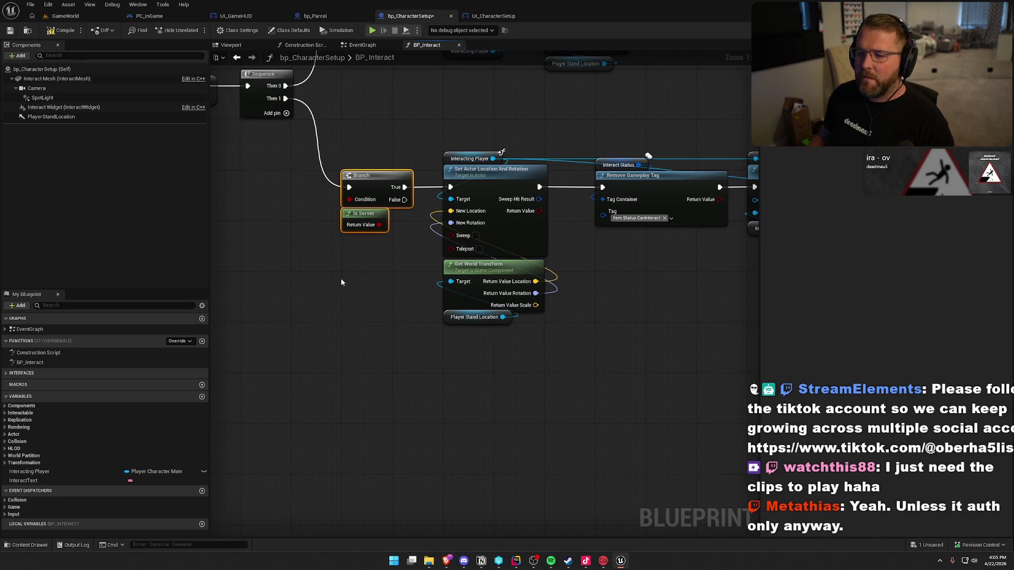
pyautogui.click(347, 326)
pyautogui.press('Home')
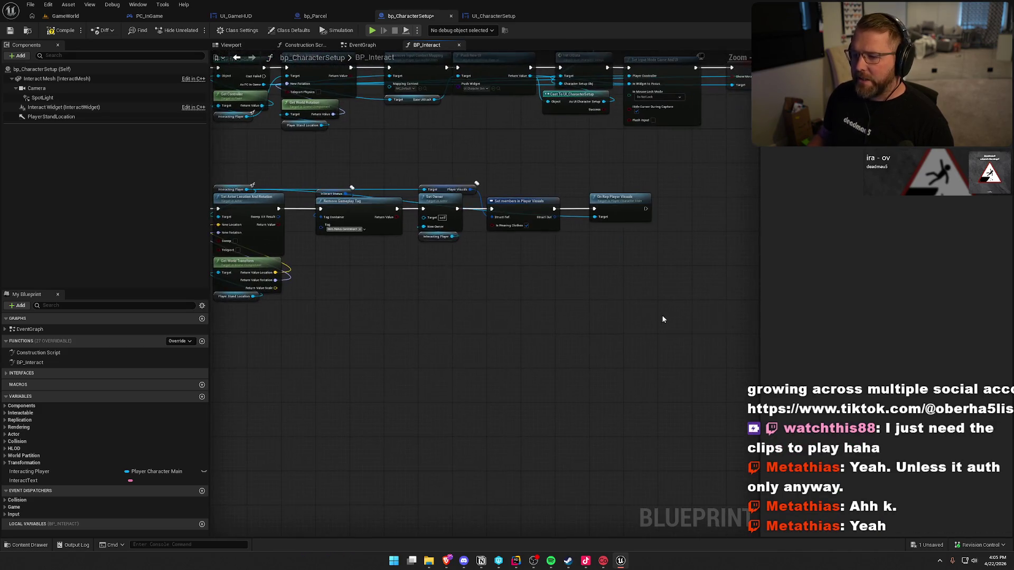
pyautogui.moveTo(656, 306)
pyautogui.mouseDown()
pyautogui.moveTo(569, 266)
pyautogui.moveTo(257, 177)
pyautogui.moveTo(706, 233)
pyautogui.mouseUp()
pyautogui.scroll(-2, 356, 345)
pyautogui.scroll(-4, 312, 255)
pyautogui.scroll(4, 311, 233)
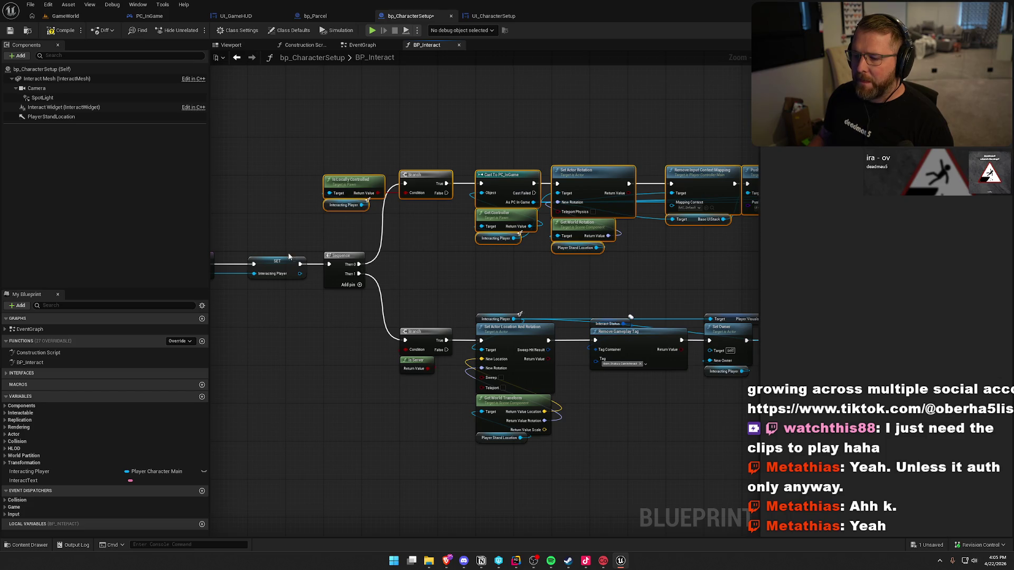
pyautogui.click(417, 447)
pyautogui.moveTo(416, 447)
pyautogui.mouseDown()
pyautogui.moveTo(345, 356)
pyautogui.moveTo(385, 368)
pyautogui.mouseUp()
pyautogui.moveTo(355, 197); pyautogui.dragTo(403, 189)
pyautogui.scroll(-4, 403, 189)
pyautogui.moveTo(318, 121); pyautogui.dragTo(757, 171)
pyautogui.click(486, 337)
pyautogui.moveTo(355, 351); pyautogui.dragTo(445, 345)
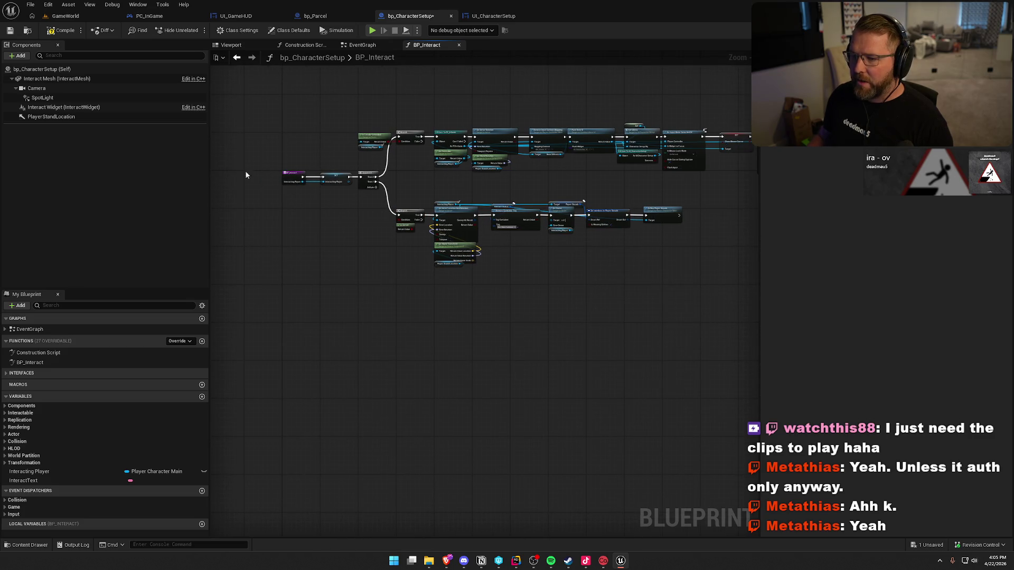
pyautogui.scroll(5, 414, 355)
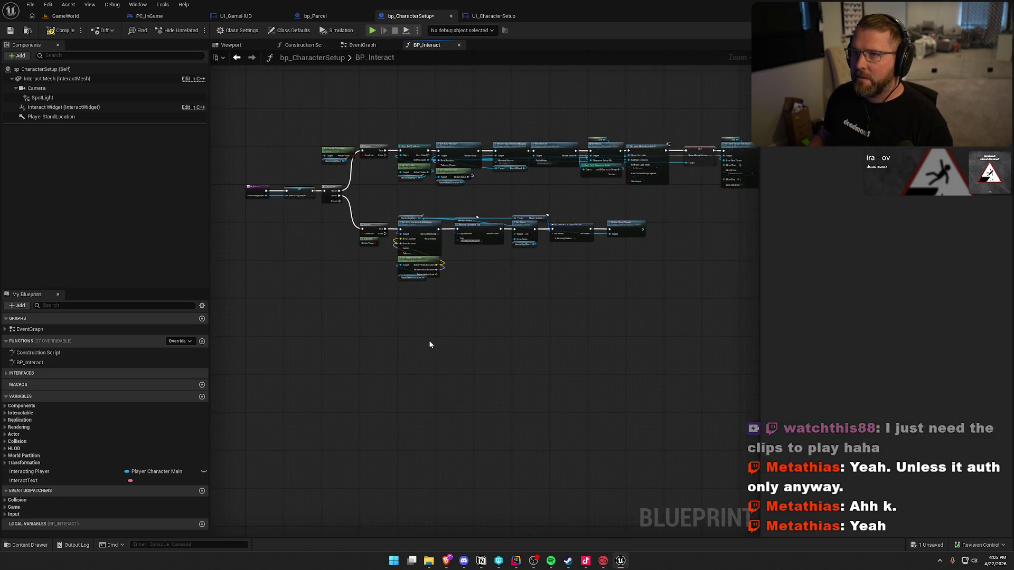
pyautogui.scroll(2, 400, 181)
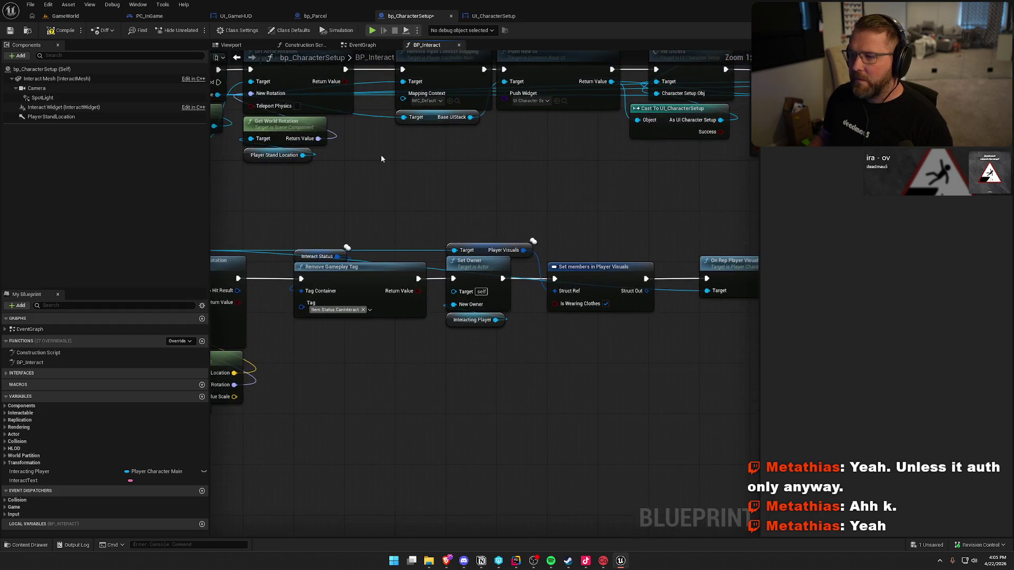
pyautogui.moveTo(599, 368); pyautogui.dragTo(545, 299)
pyautogui.moveTo(445, 188)
pyautogui.mouseDown()
pyautogui.moveTo(487, 236)
pyautogui.moveTo(575, 253)
pyautogui.mouseUp()
pyautogui.doubleClick(29, 329)
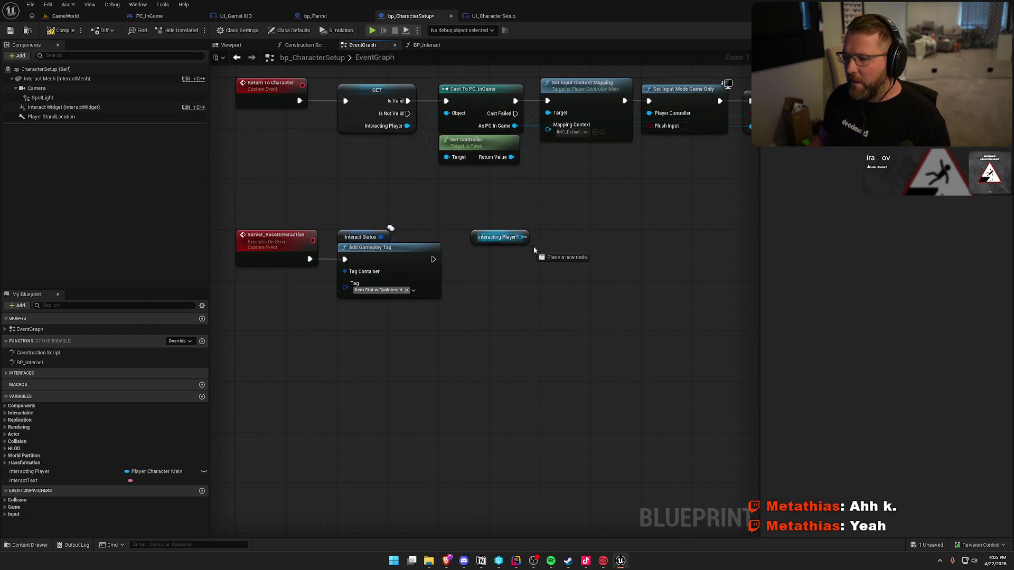
# Add Get Ability System Component from Interacting Player and convert the getter to a validated get
pyautogui.moveTo(520, 237); pyautogui.dragTo(553, 252)
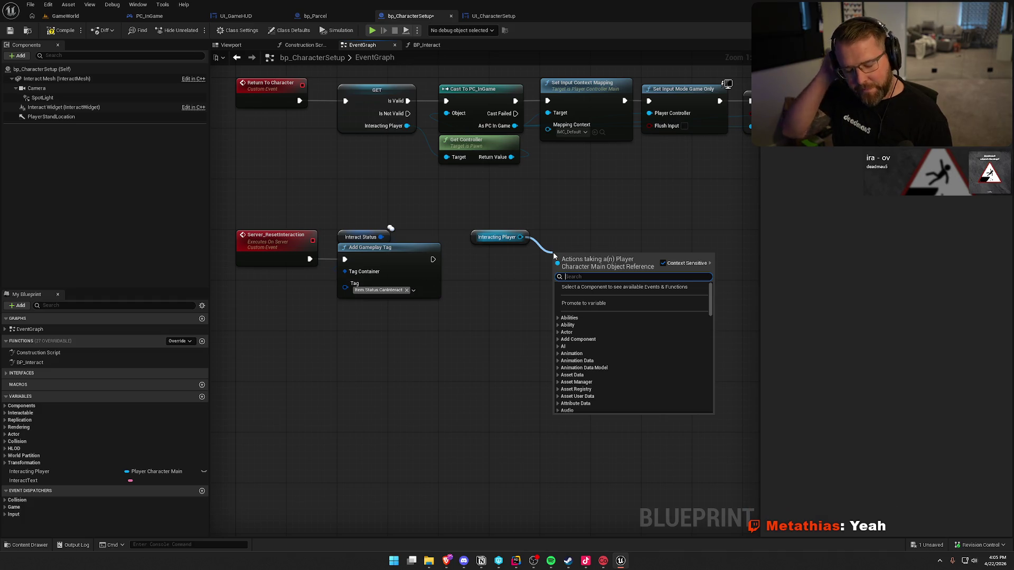
pyautogui.write('get abi')
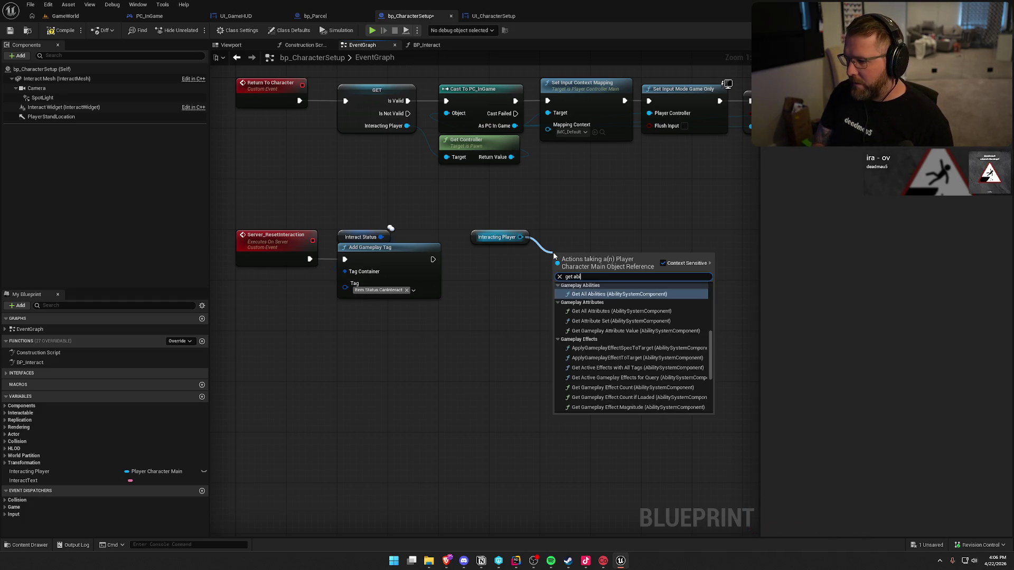
pyautogui.write('lity system')
pyautogui.press('Return')
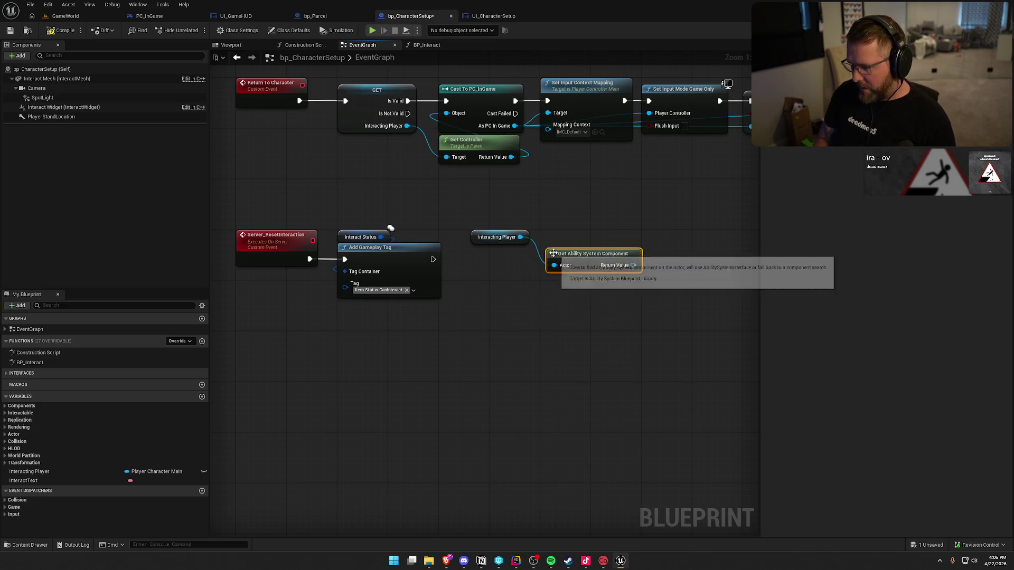
pyautogui.moveTo(497, 236)
pyautogui.mouseDown()
pyautogui.moveTo(581, 227)
pyautogui.moveTo(499, 249)
pyautogui.mouseUp()
pyautogui.rightClick(499, 249)
pyautogui.click(512, 344)
# Run the validated GET after Add Gameplay Tag and place Get Ability System Component beneath it
pyautogui.moveTo(433, 259); pyautogui.dragTo(479, 259)
pyautogui.moveTo(586, 253); pyautogui.dragTo(637, 304)
pyautogui.moveTo(513, 251); pyautogui.dragTo(532, 252)
pyautogui.click(605, 239)
pyautogui.moveTo(580, 302); pyautogui.dragTo(473, 296)
# Add a Has Matching Gameplay Tag check for Player.Status.Clothed fed by the ability system component
pyautogui.moveTo(480, 299); pyautogui.dragTo(528, 301)
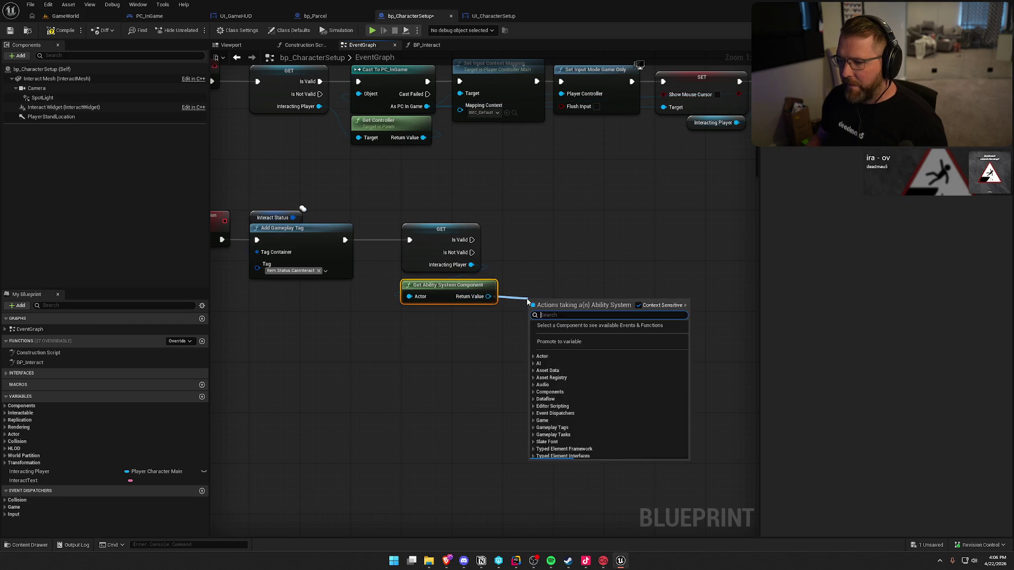
pyautogui.write('has tag')
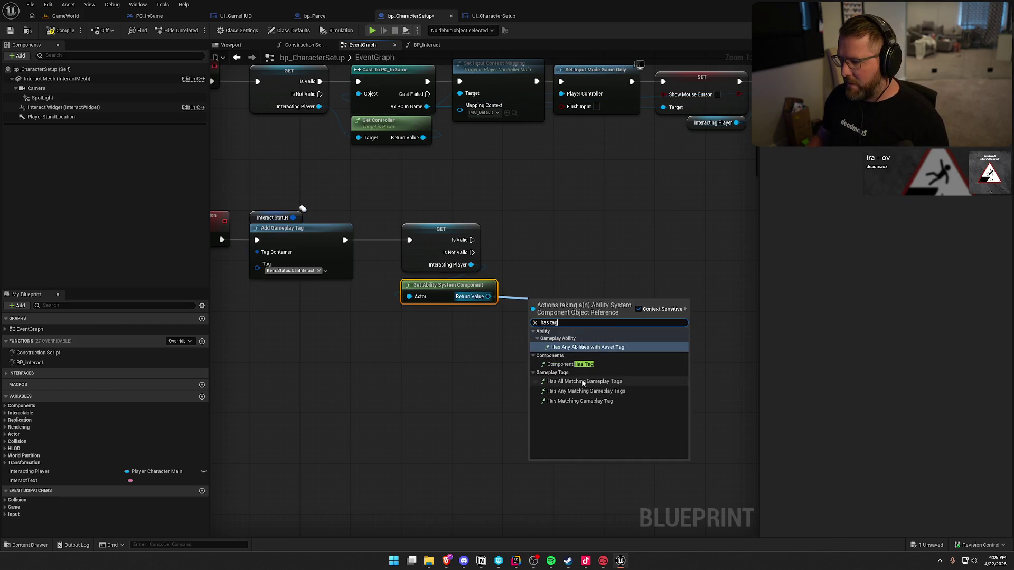
pyautogui.click(578, 402)
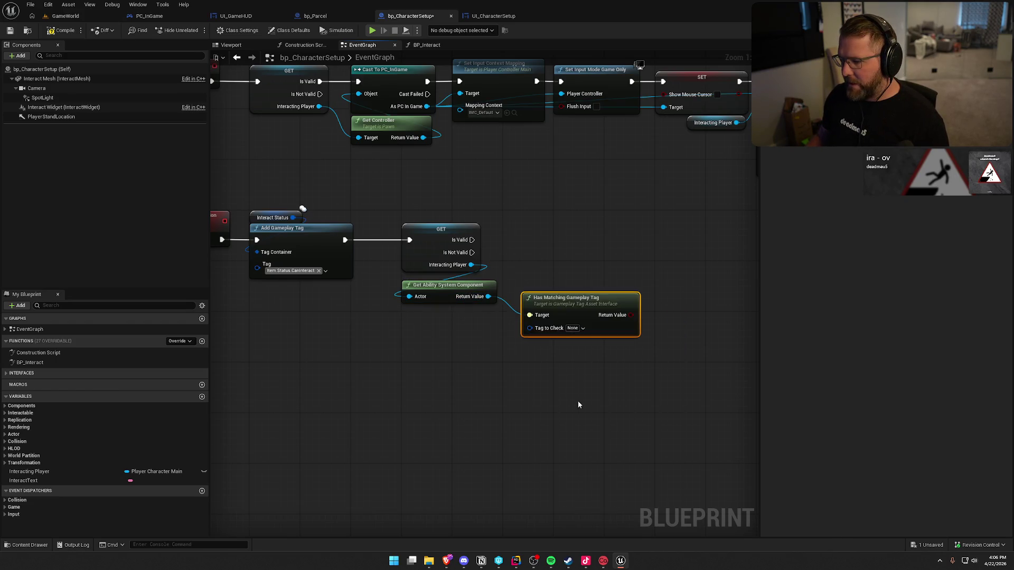
pyautogui.click(572, 328)
pyautogui.write('clo')
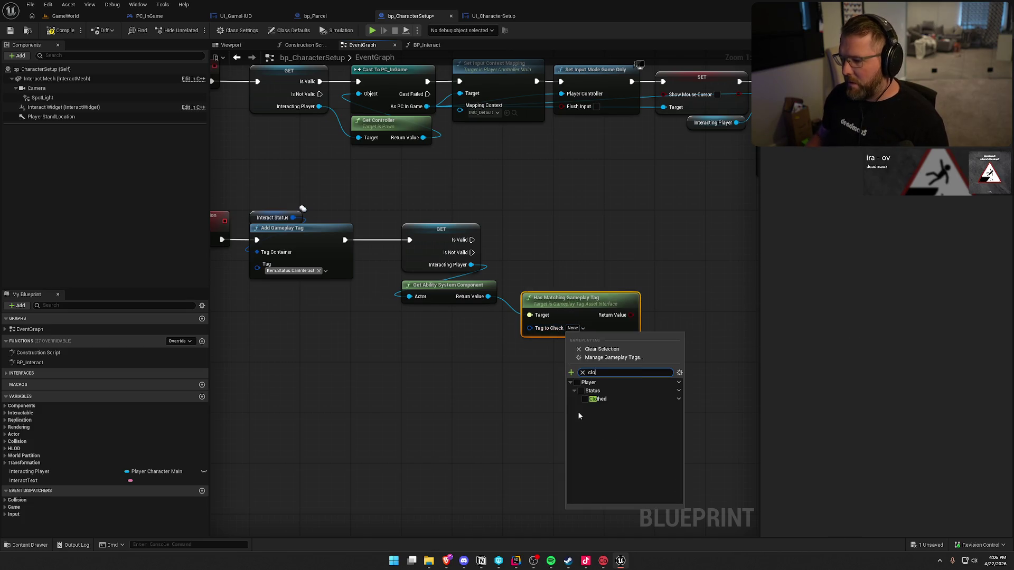
pyautogui.click(584, 400)
pyautogui.moveTo(566, 305)
pyautogui.mouseDown()
pyautogui.moveTo(523, 245)
pyautogui.moveTo(433, 233)
pyautogui.mouseUp()
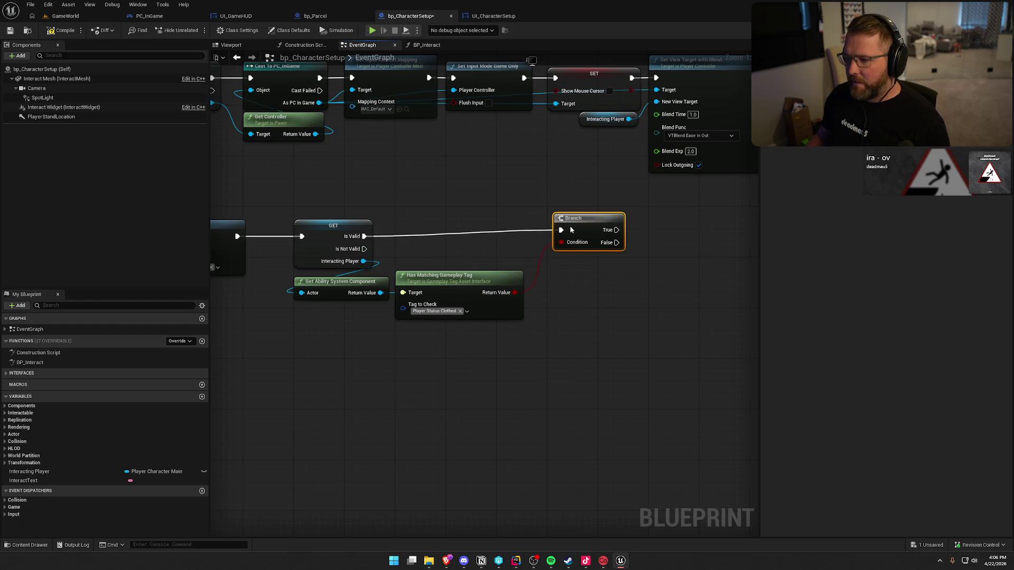
pyautogui.moveTo(429, 339); pyautogui.dragTo(360, 344)
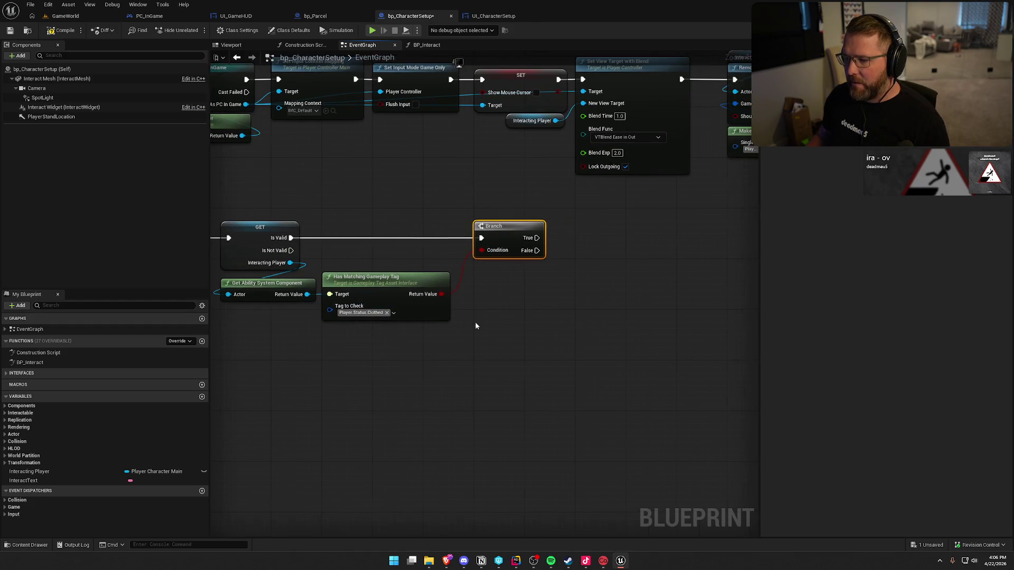
pyautogui.moveTo(478, 321)
pyautogui.mouseDown()
pyautogui.moveTo(521, 327)
pyautogui.moveTo(553, 366)
pyautogui.mouseUp()
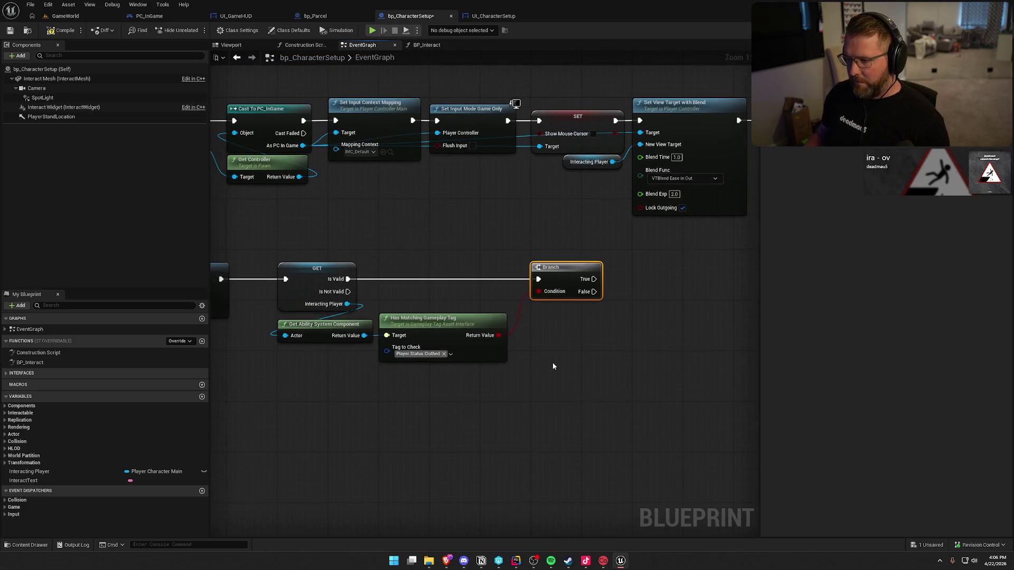
# Move the Player Visuals update nodes up beside the Branch in the event graph
pyautogui.click(427, 45)
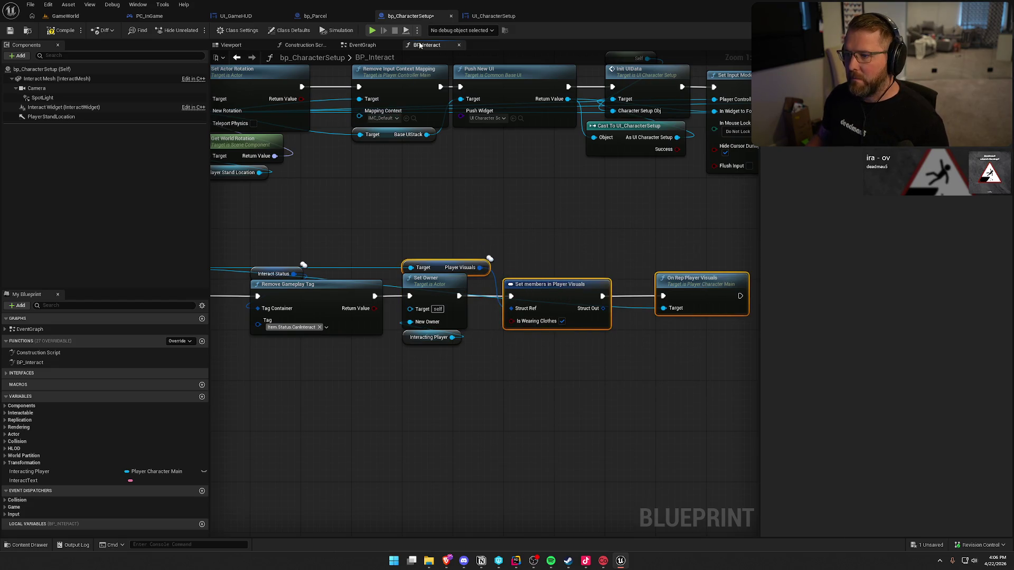
pyautogui.click(363, 46)
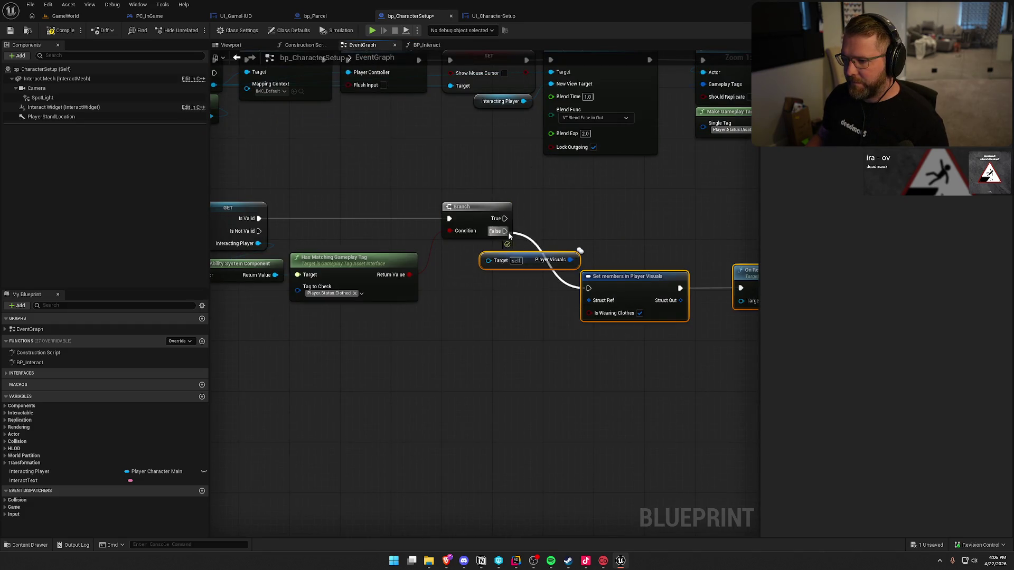
pyautogui.moveTo(613, 279)
pyautogui.mouseDown()
pyautogui.moveTo(585, 212)
pyautogui.moveTo(572, 223)
pyautogui.mouseUp()
pyautogui.click(577, 199)
pyautogui.moveTo(493, 196)
pyautogui.mouseDown()
pyautogui.moveTo(491, 186)
pyautogui.moveTo(523, 193)
pyautogui.moveTo(343, 167)
pyautogui.moveTo(343, 155)
pyautogui.mouseUp()
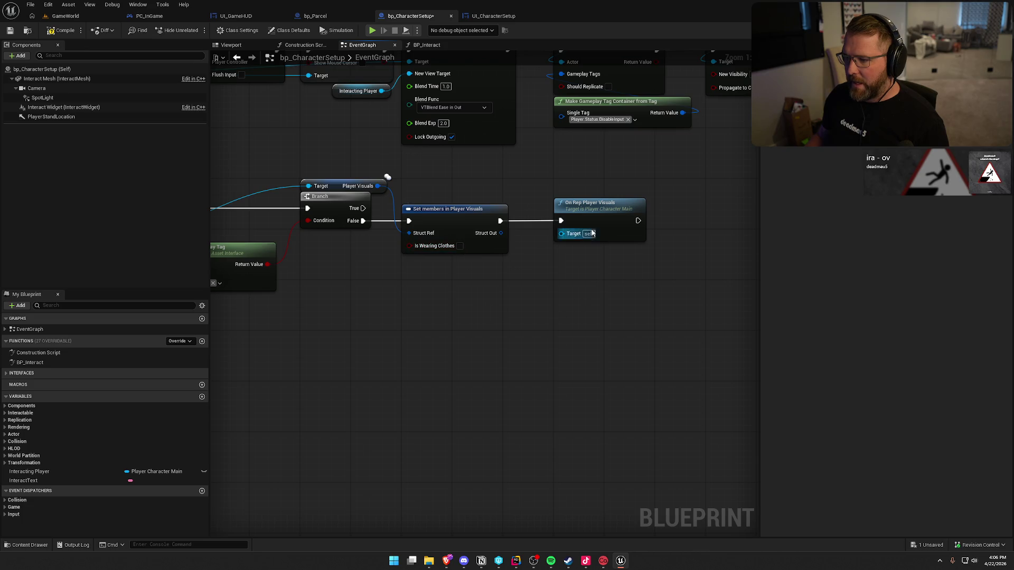
# Compile bp_CharacterSetup and bring the erroring On Rep node into view
pyautogui.click(71, 29)
pyautogui.moveTo(575, 246); pyautogui.dragTo(709, 239)
pyautogui.scroll(-2, 703, 241)
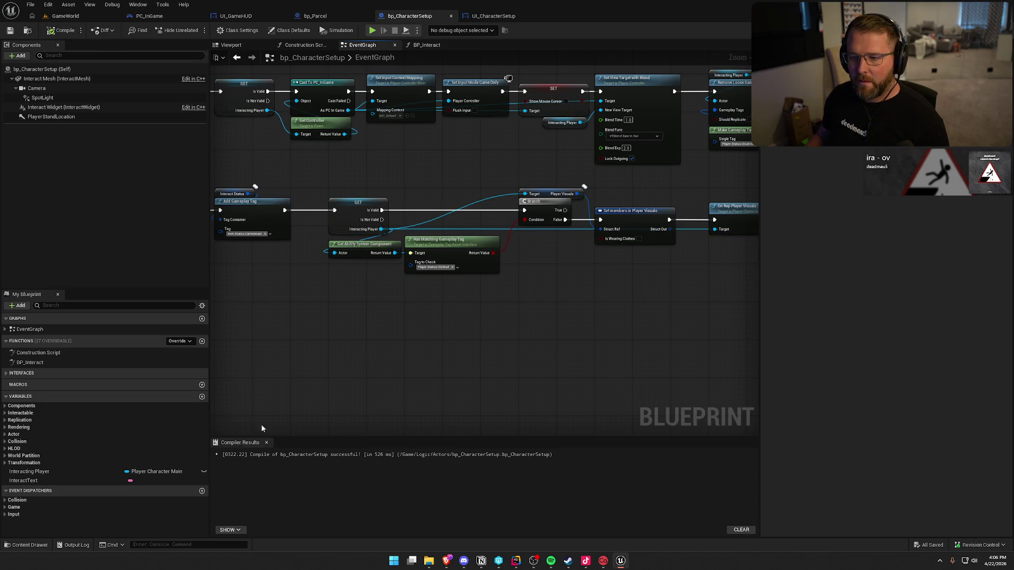
# Play the GameWorld level and save the character from the customization screen
pyautogui.click(266, 443)
pyautogui.click(66, 16)
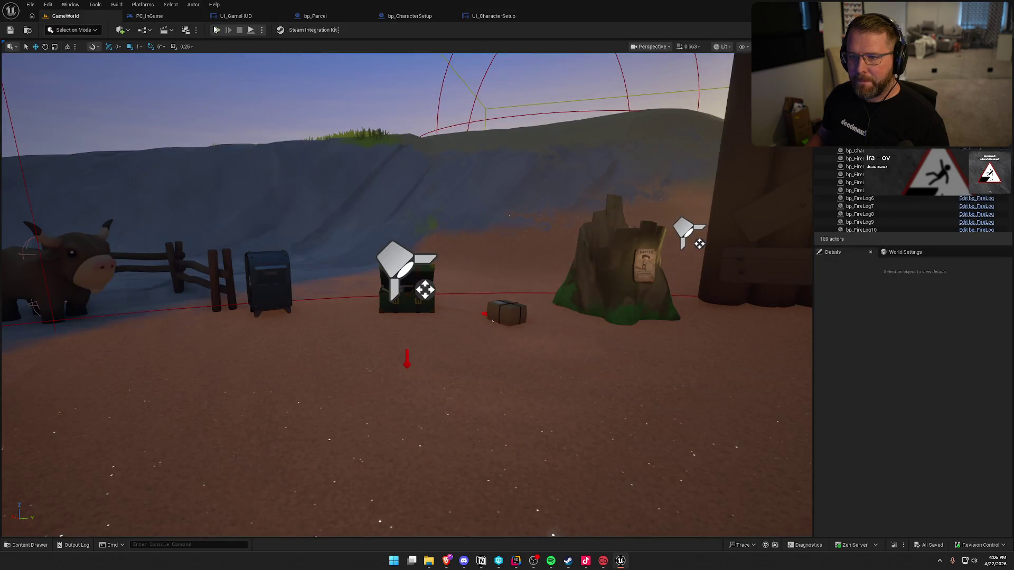
pyautogui.hotkey('alt', 'p')
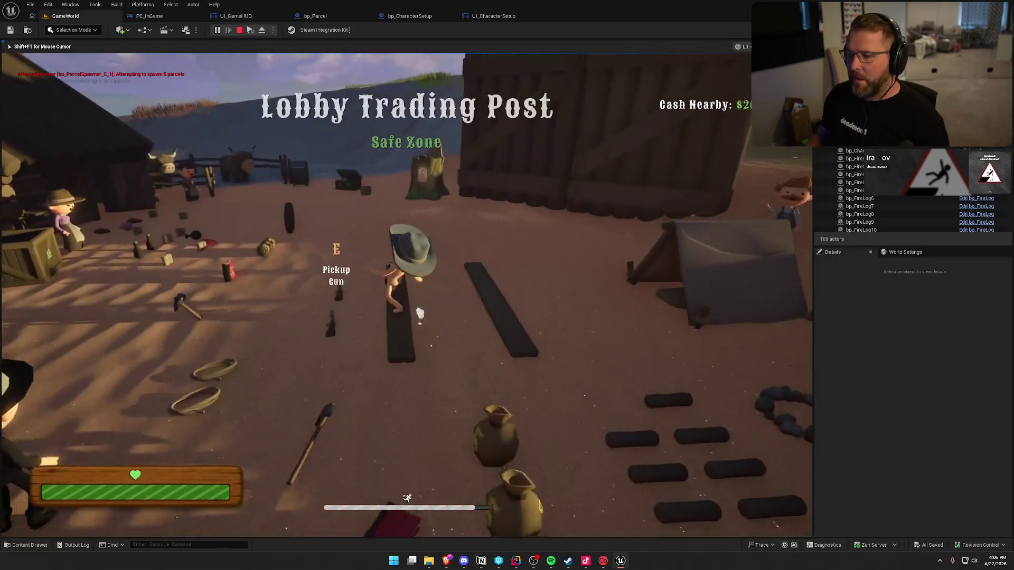
pyautogui.hotkey('shift', 'w')
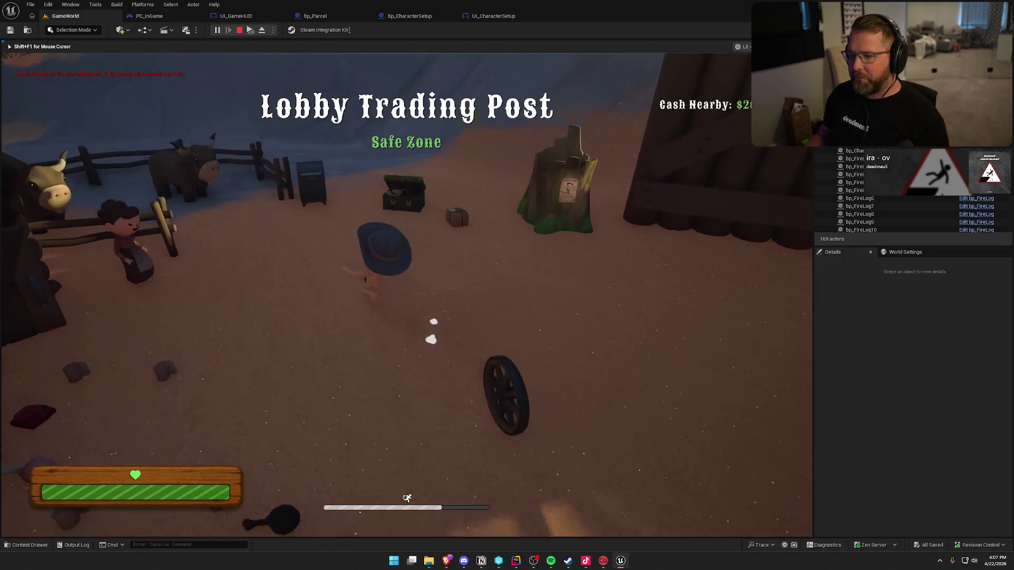
pyautogui.press('e')
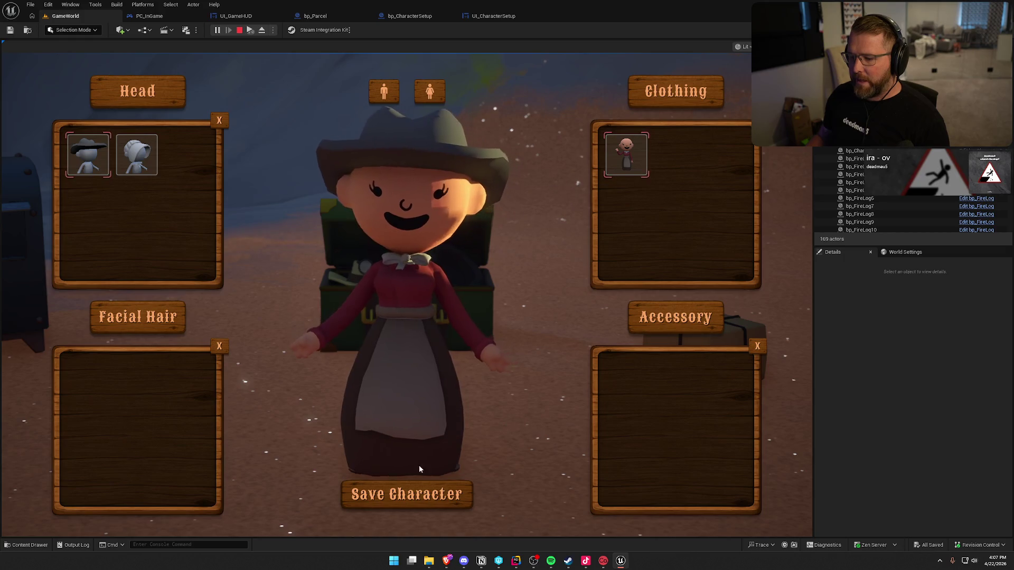
pyautogui.click(407, 494)
# Walk back to the customization spot, open and close the screen, then stop play
pyautogui.press('w')
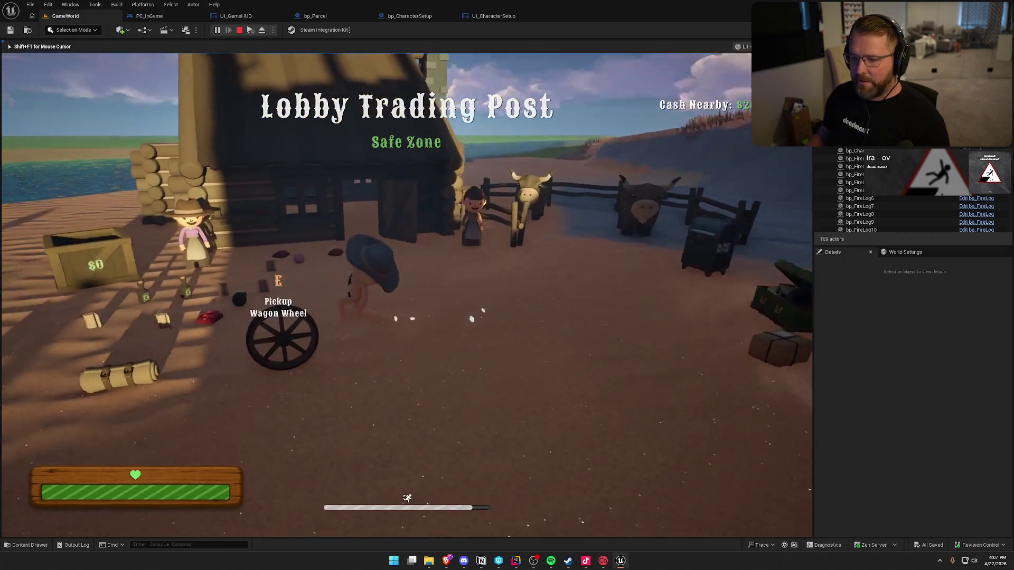
pyautogui.press('w')
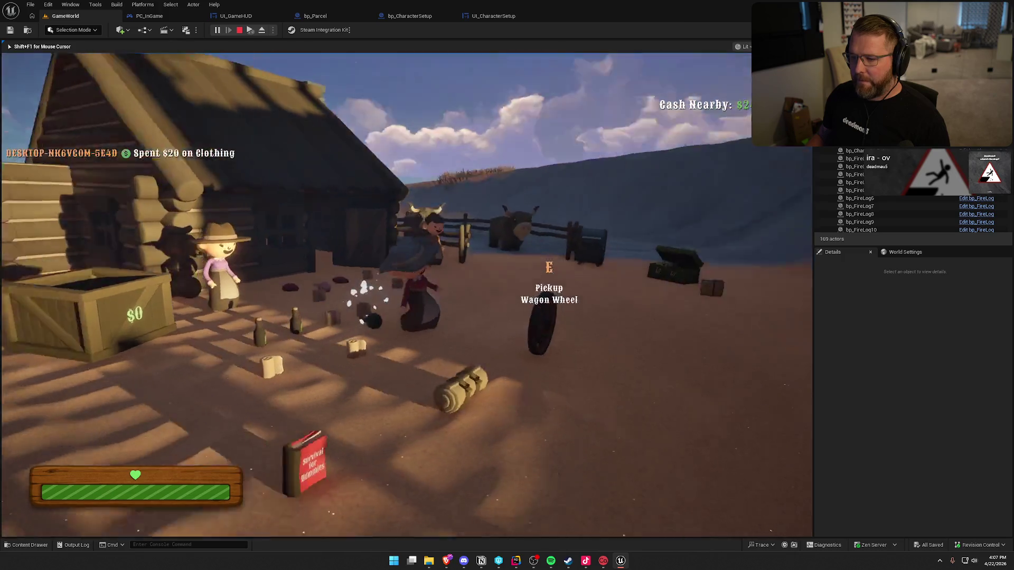
pyautogui.press('w')
pyautogui.press('e')
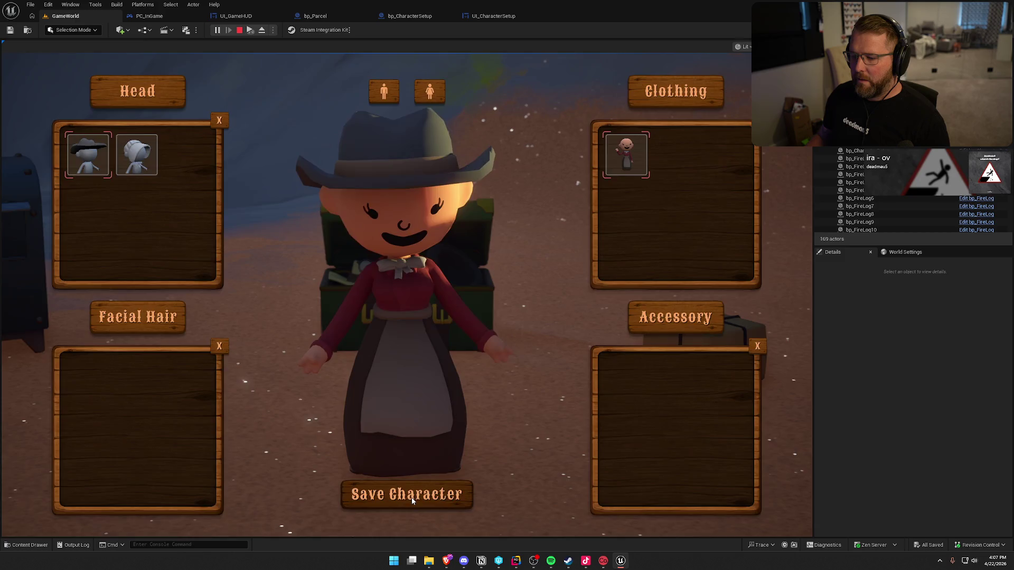
pyautogui.press('e')
pyautogui.press('w')
pyautogui.press('s')
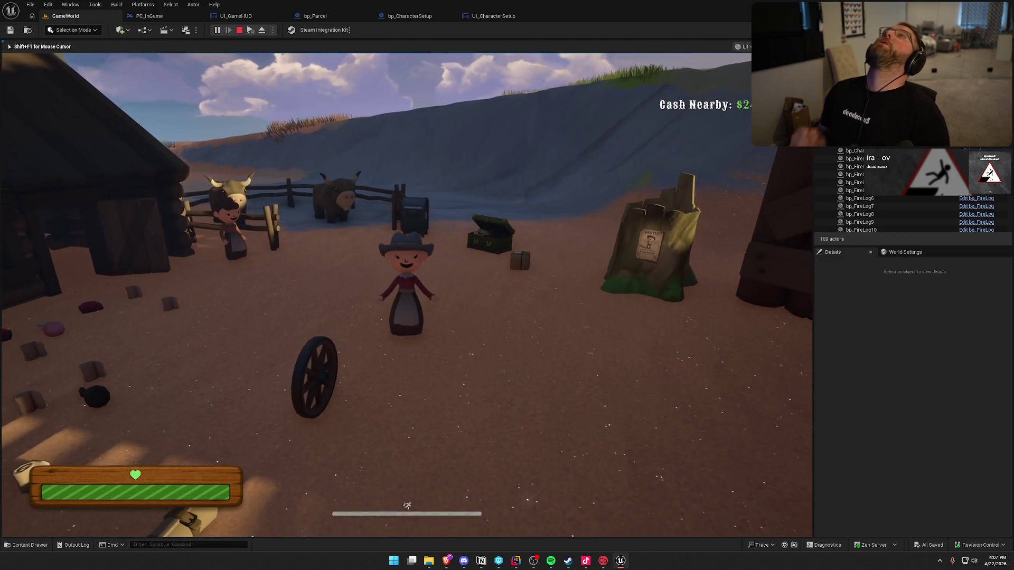
pyautogui.press('Escape')
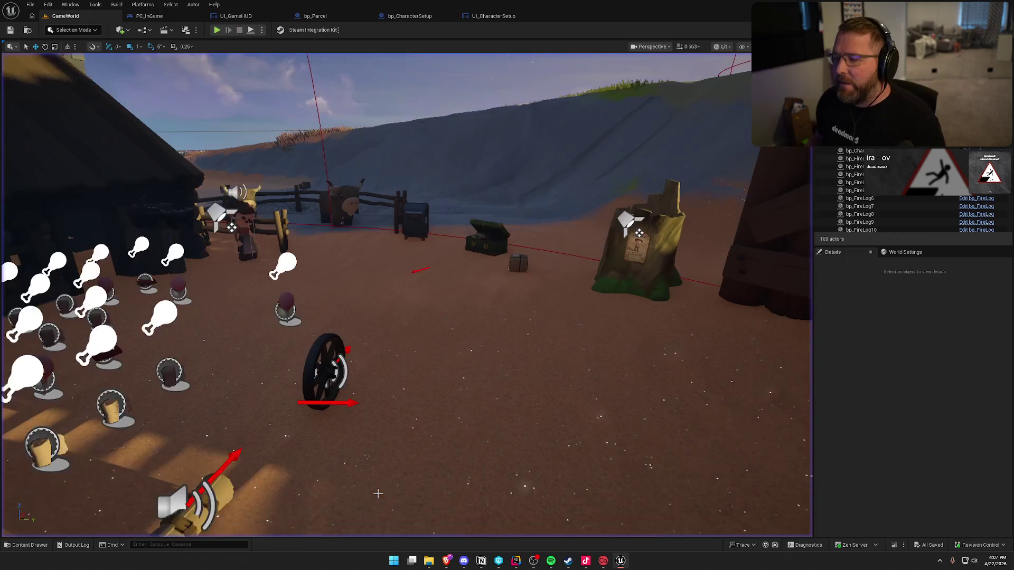
# Start a new play session and save the character from the customization screen
pyautogui.hotkey('alt', 'p')
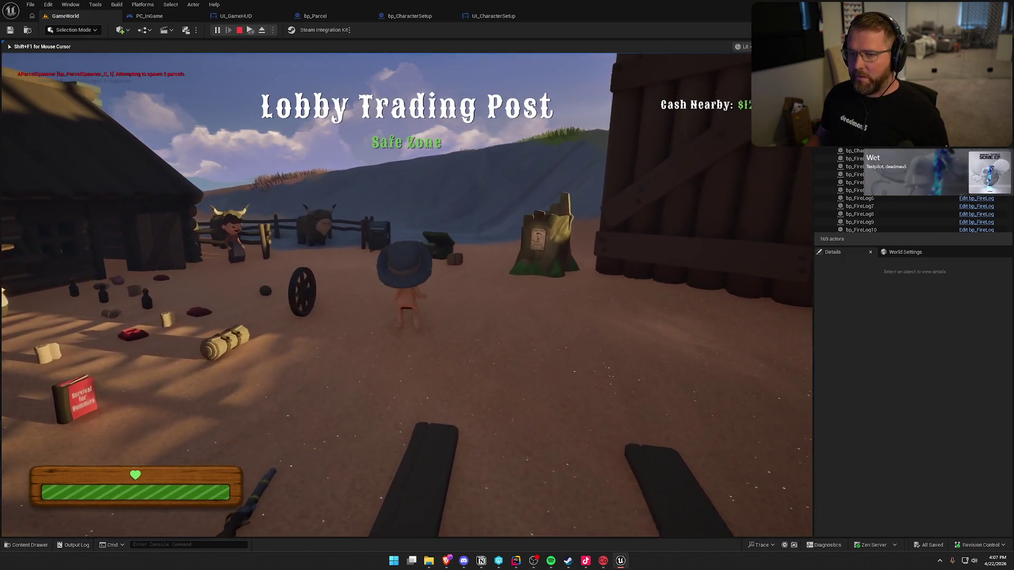
pyautogui.press('super')
pyautogui.press('super')
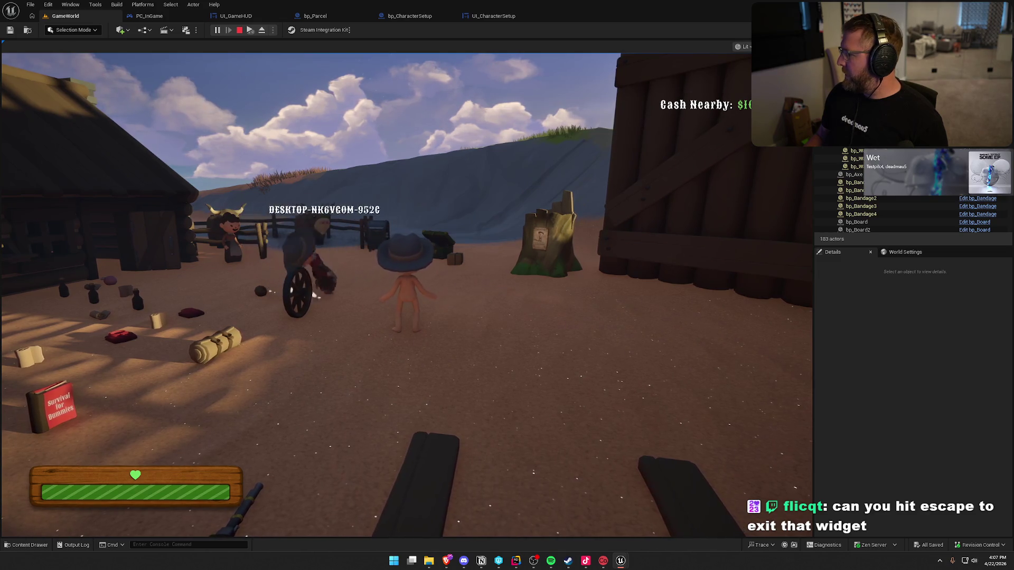
pyautogui.press('super')
pyautogui.click(811, 457)
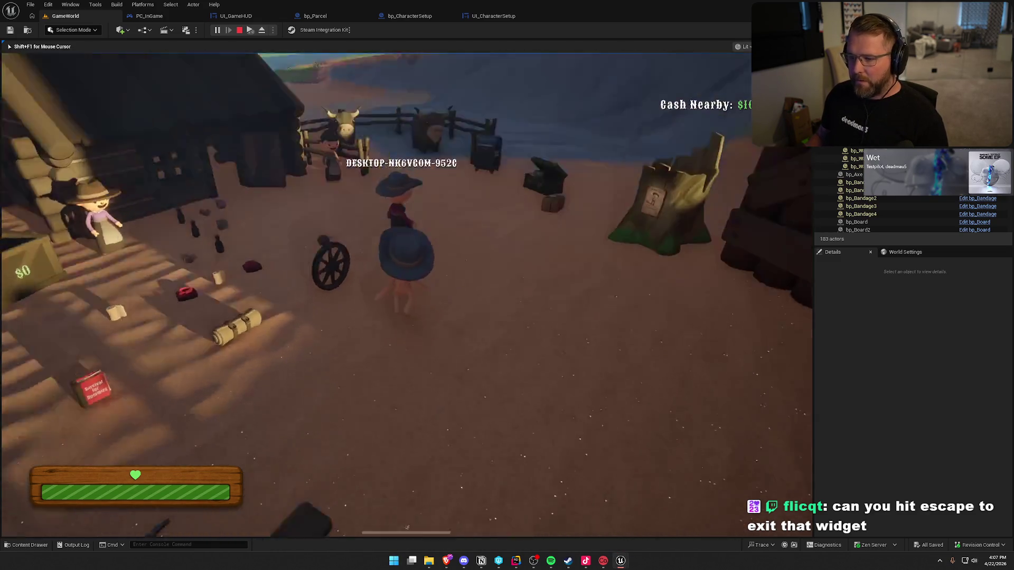
pyautogui.press('w')
pyautogui.press('e')
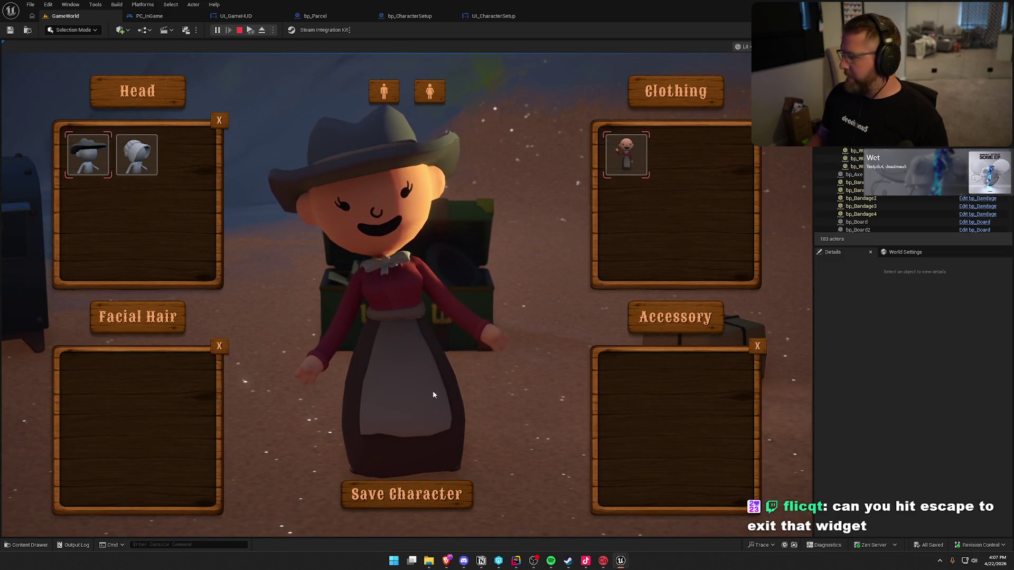
pyautogui.click(436, 501)
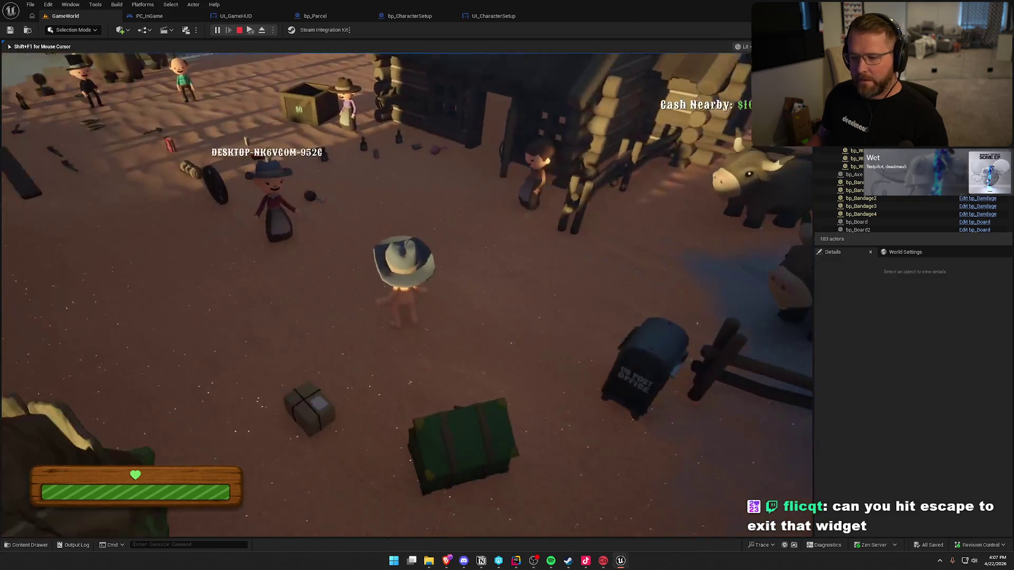
# Revisit the customization spot, open and close the screen, then end the play-test
pyautogui.press('w')
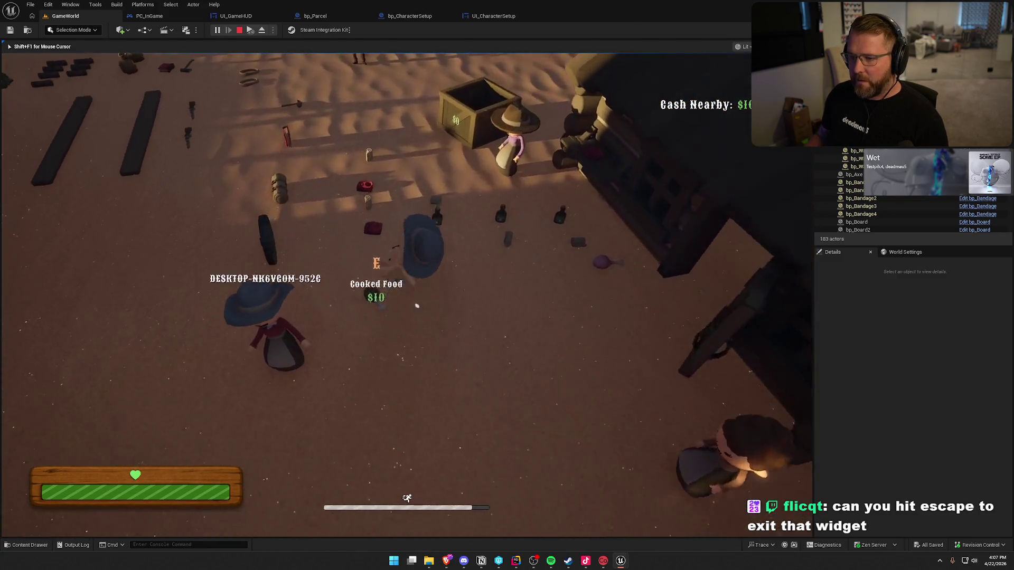
pyautogui.press('e')
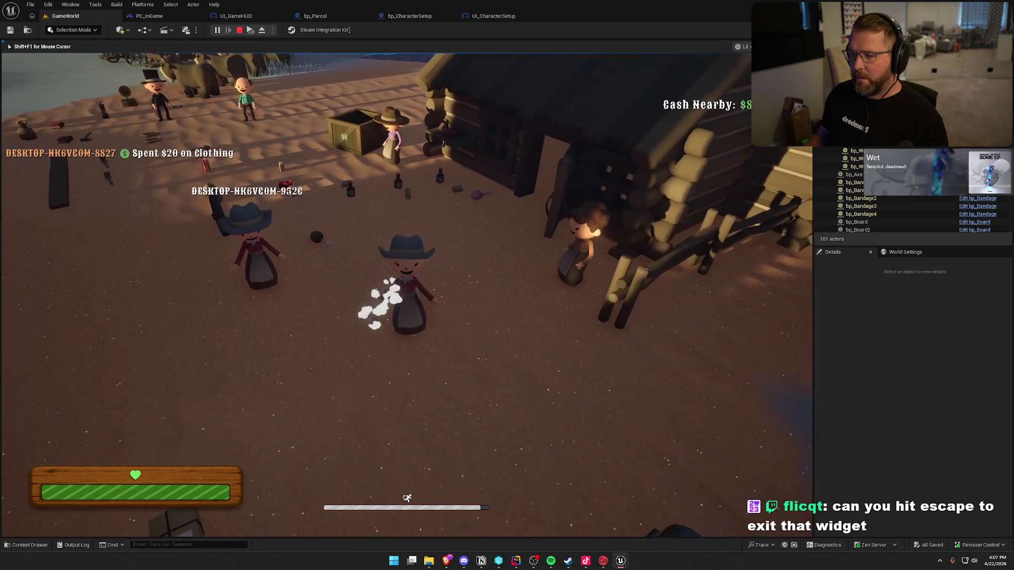
pyautogui.press('w')
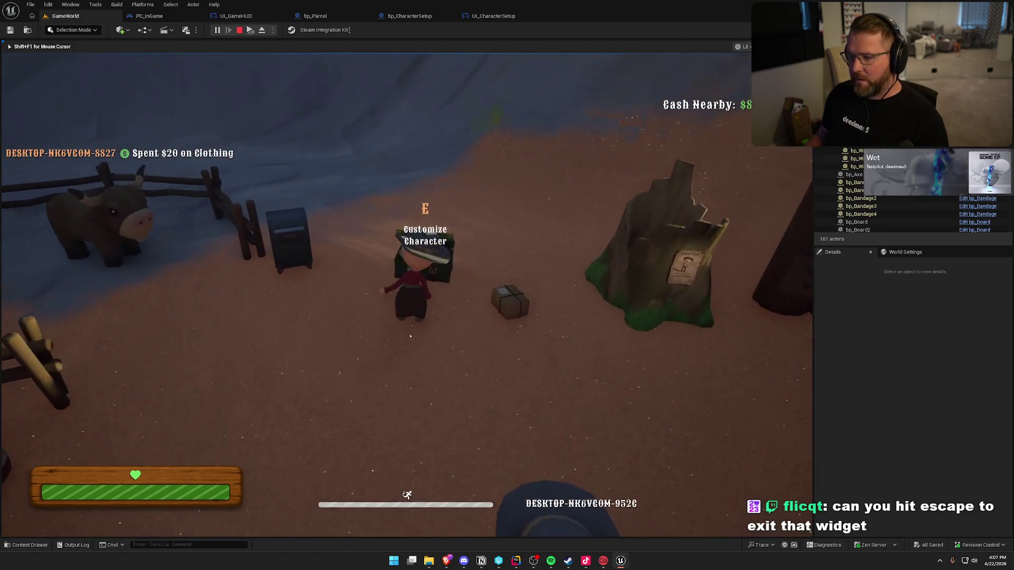
pyautogui.press('e')
pyautogui.click(455, 497)
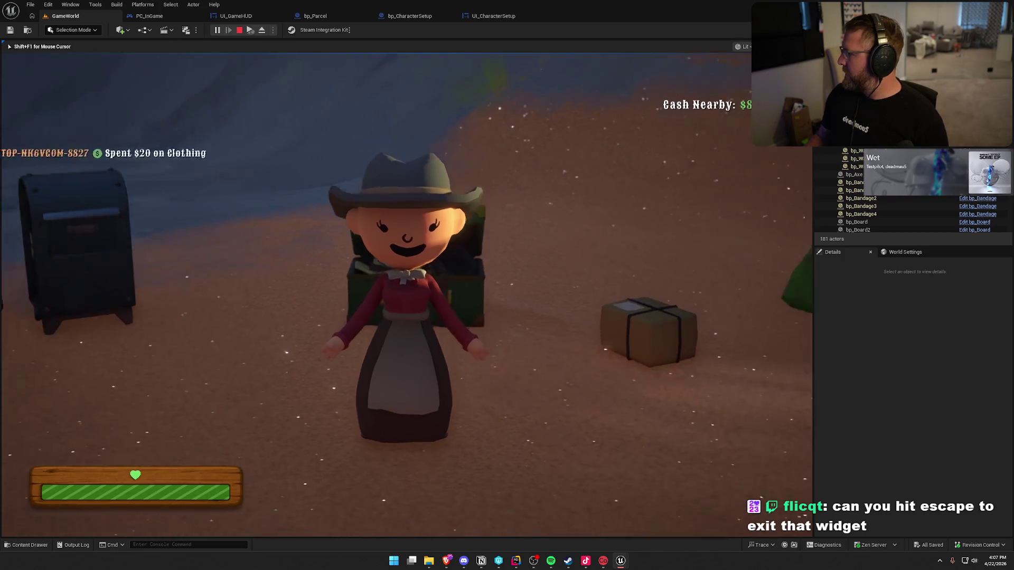
pyautogui.press('w')
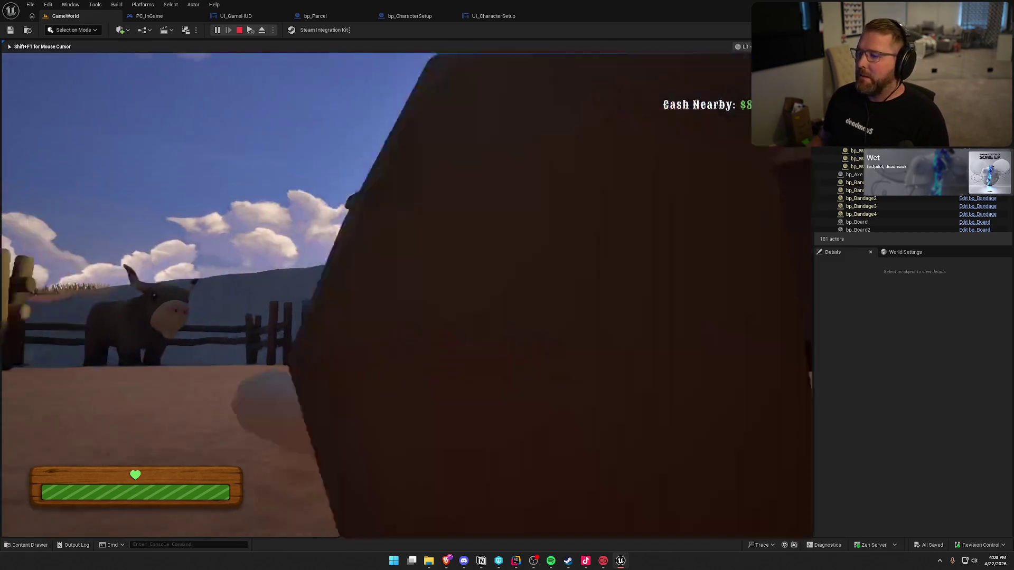
pyautogui.press('Escape')
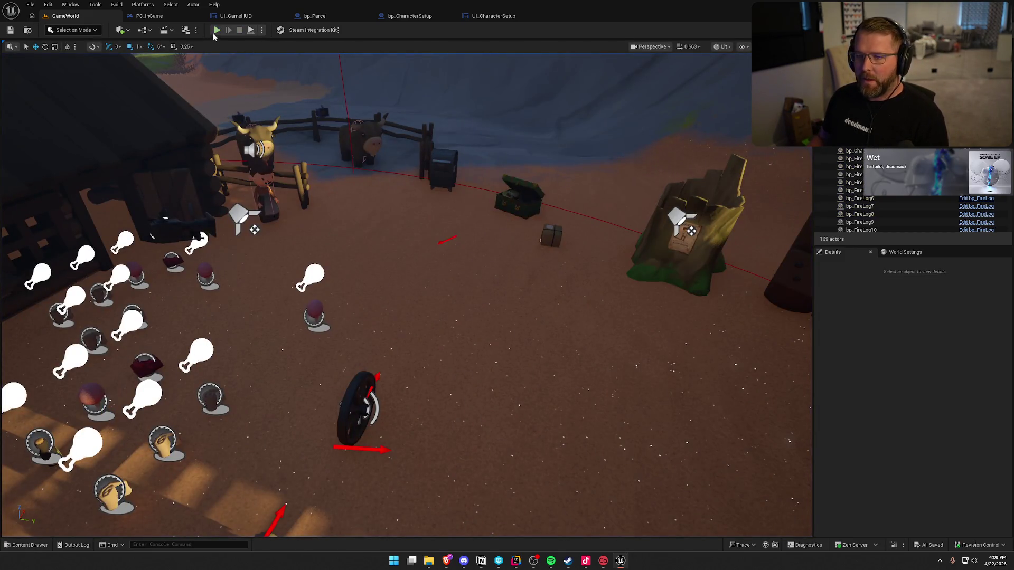
# Start playing the level and save the character once from the customization menu
pyautogui.hotkey('alt', 'p')
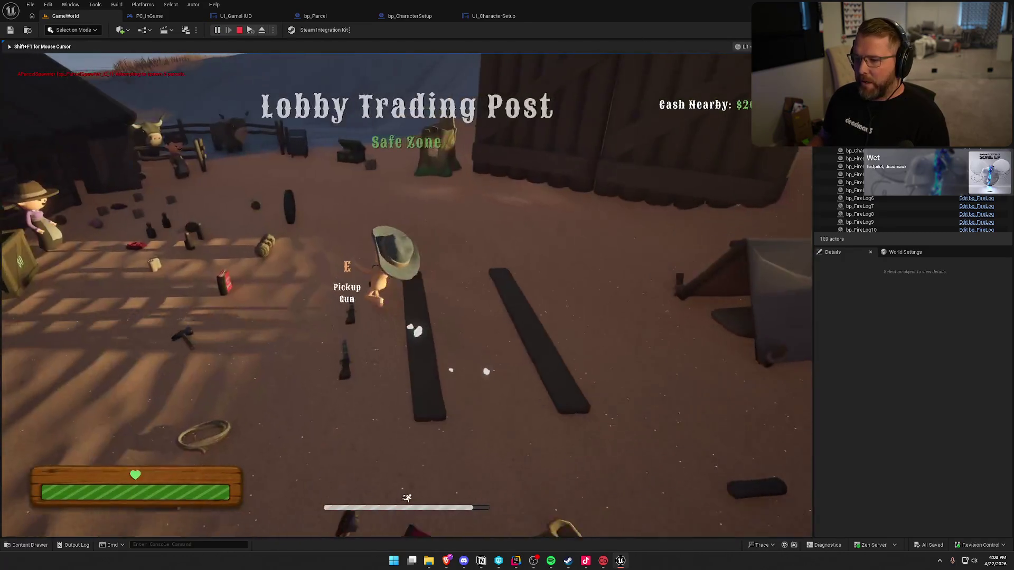
pyautogui.press('w')
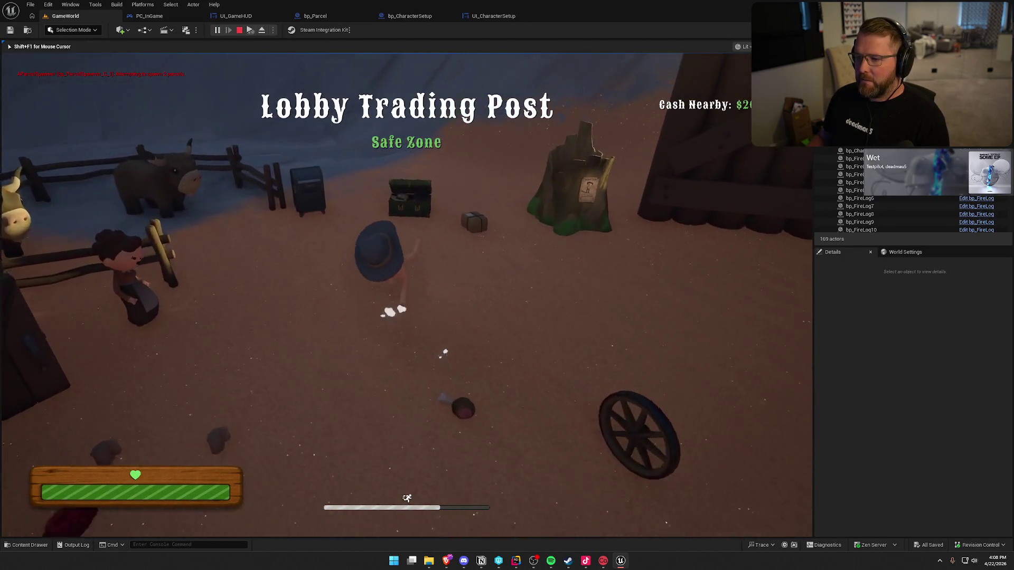
pyautogui.press('e')
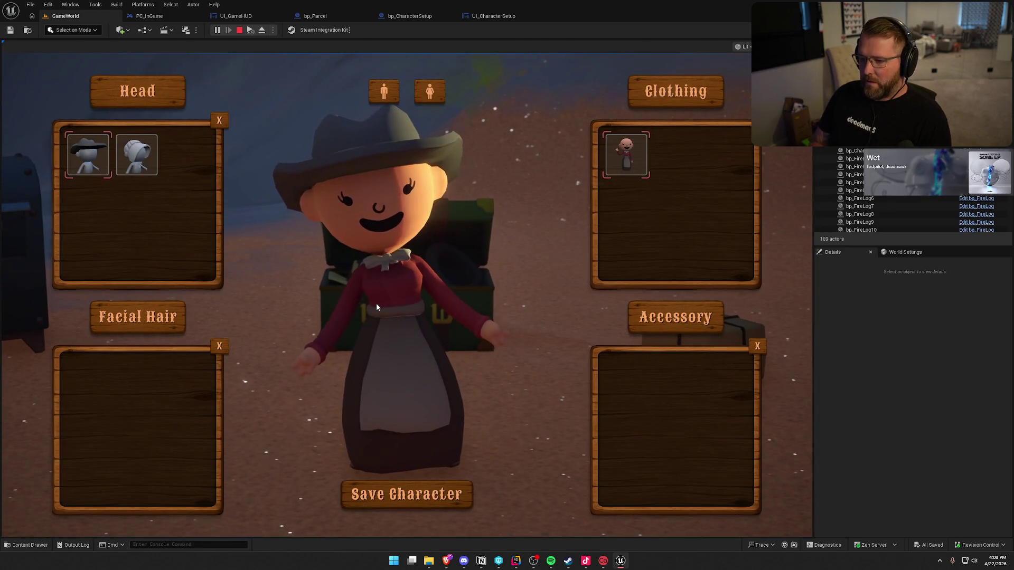
pyautogui.click(419, 489)
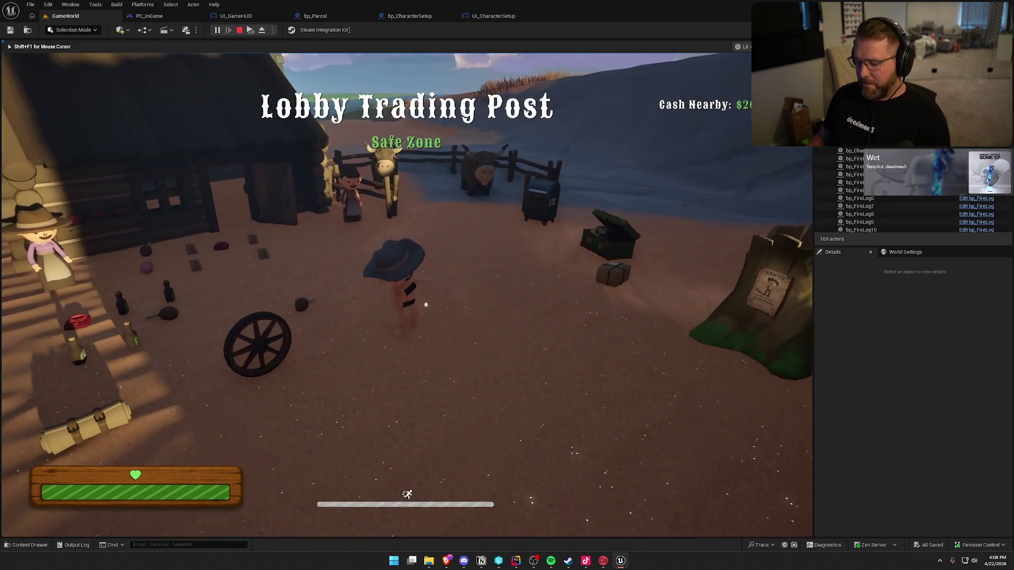
pyautogui.press('Escape')
pyautogui.press('Escape')
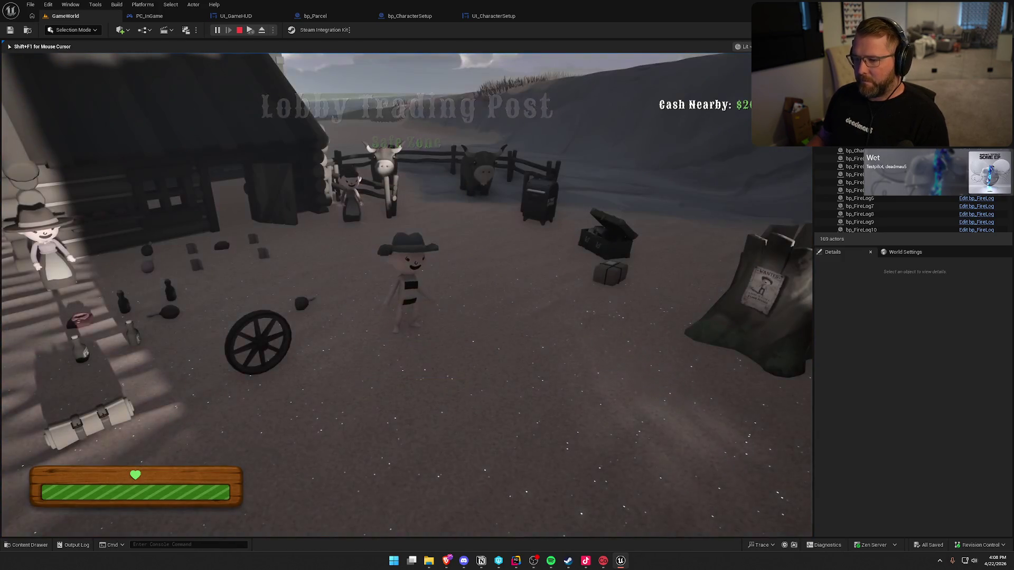
# Switch the character to the male body in customization and save it
pyautogui.press('e')
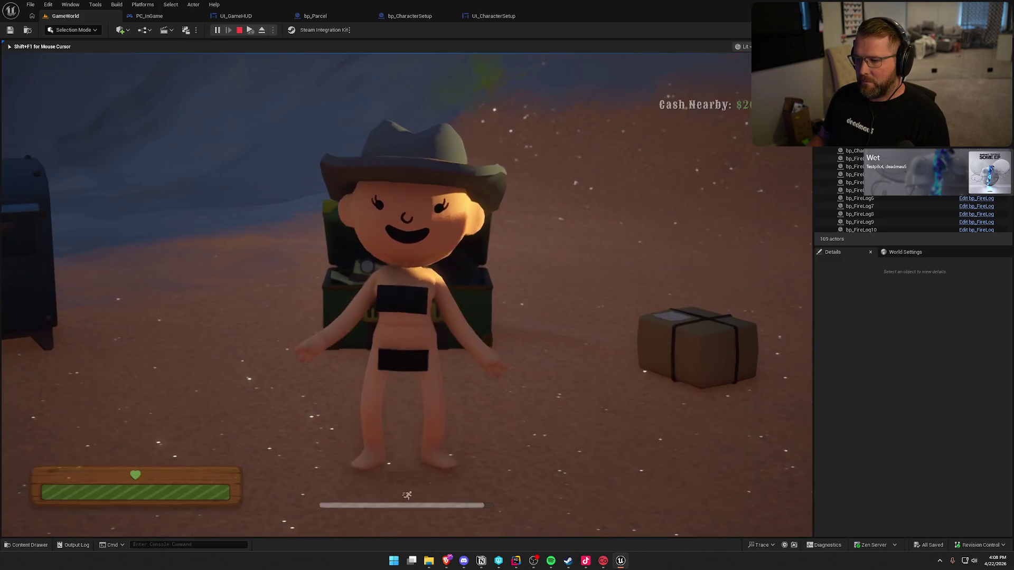
pyautogui.press('Escape')
pyautogui.press('e')
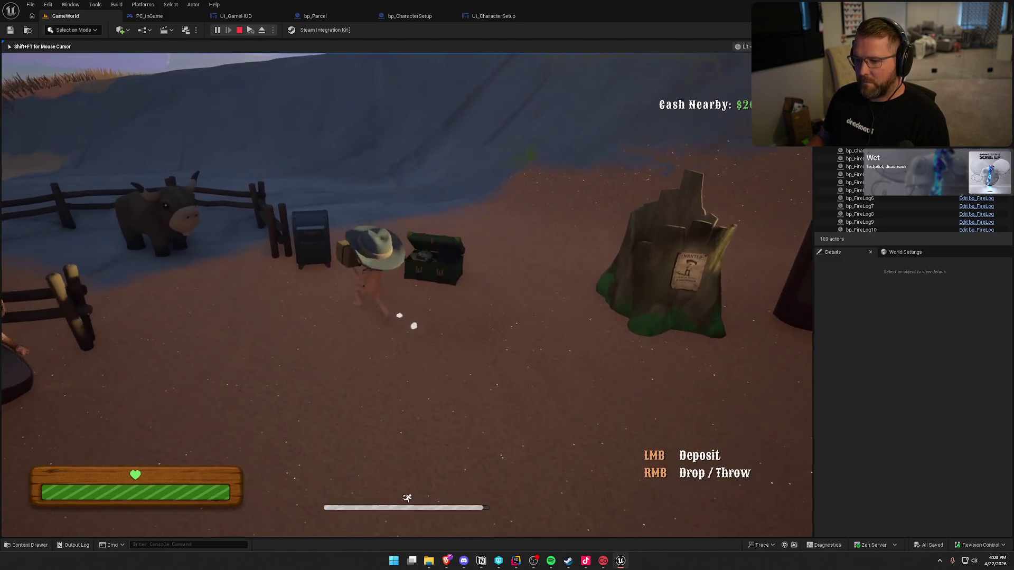
pyautogui.press('w')
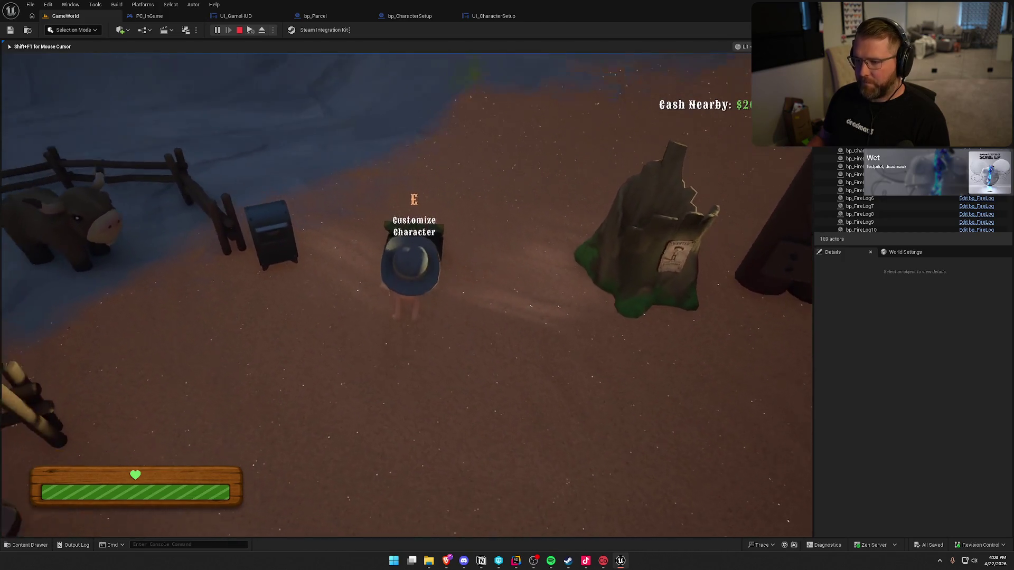
pyautogui.press('e')
pyautogui.click(384, 91)
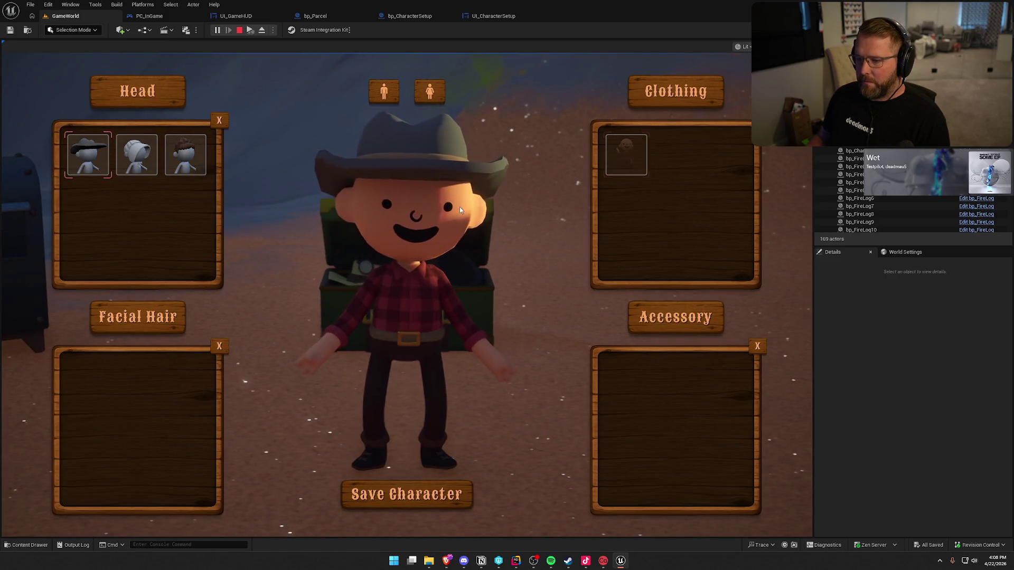
pyautogui.click(407, 494)
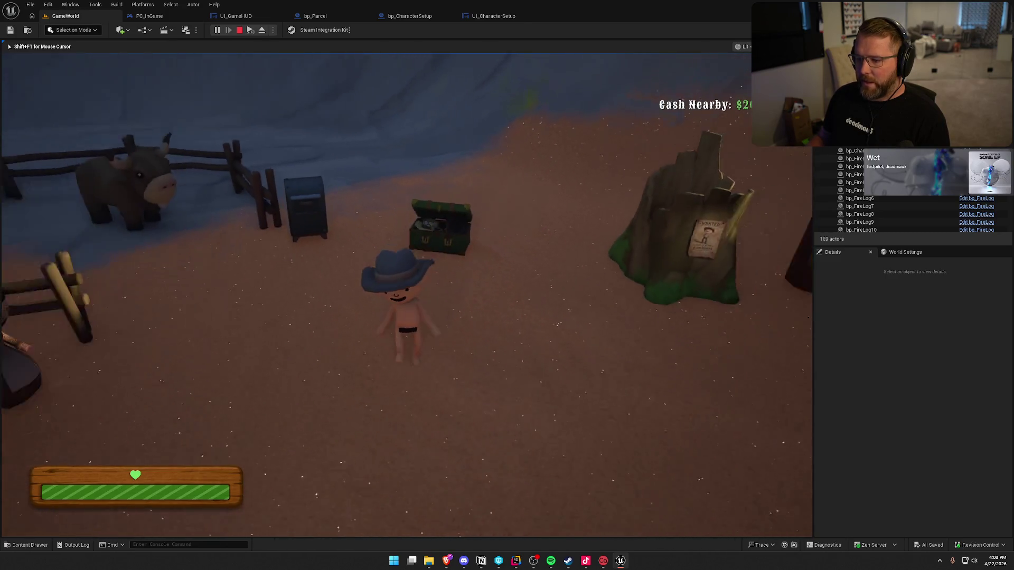
# Try the female body, return to male, and save with the bun hairstyle
pyautogui.press('w')
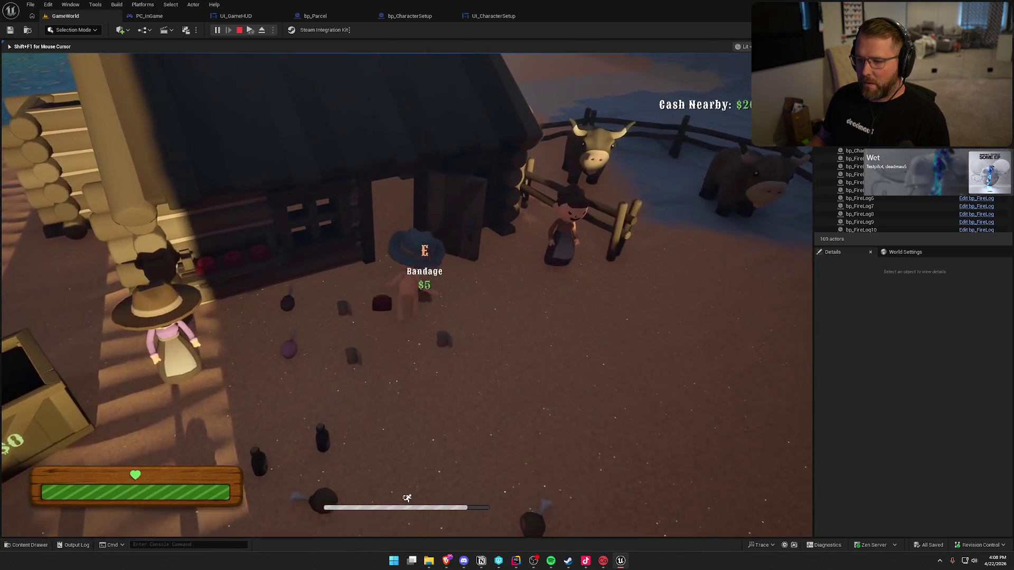
pyautogui.press('e')
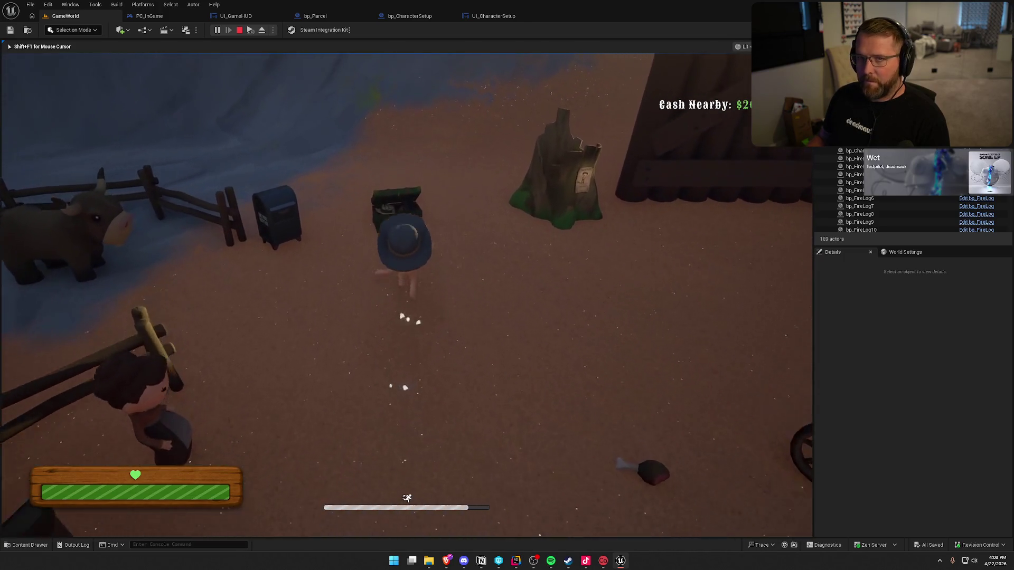
pyautogui.click(429, 91)
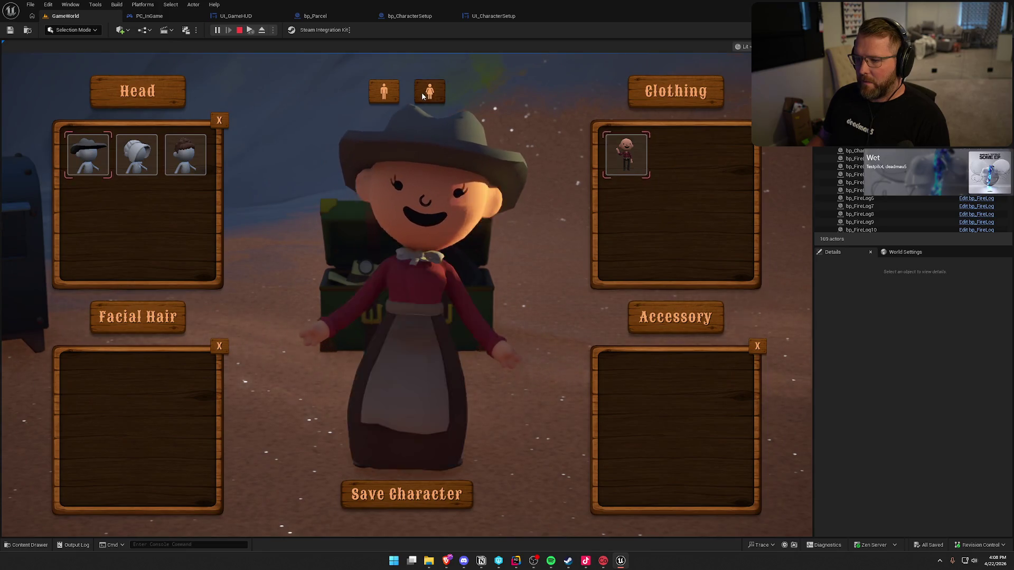
pyautogui.click(384, 92)
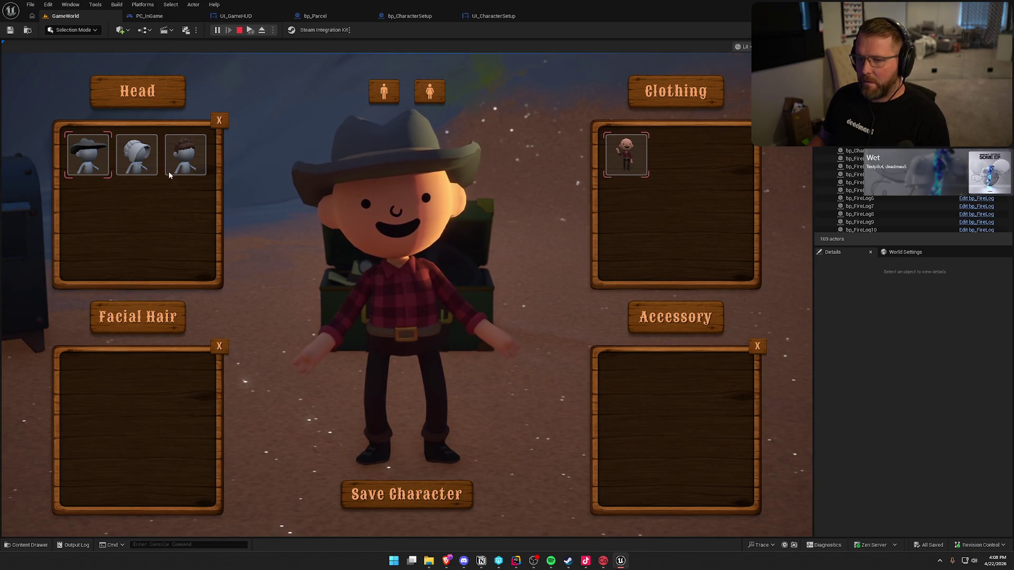
pyautogui.click(184, 162)
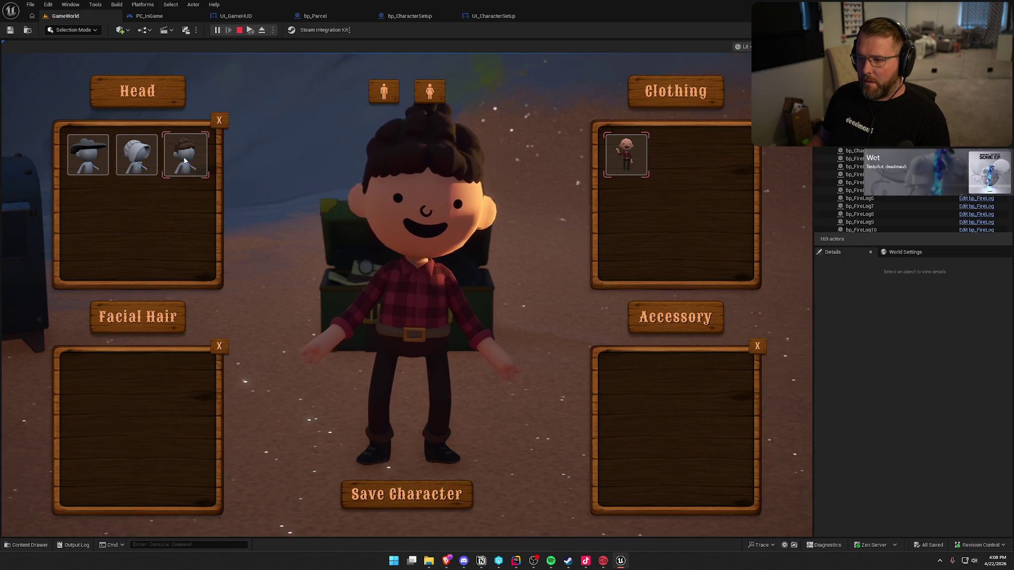
pyautogui.click(438, 496)
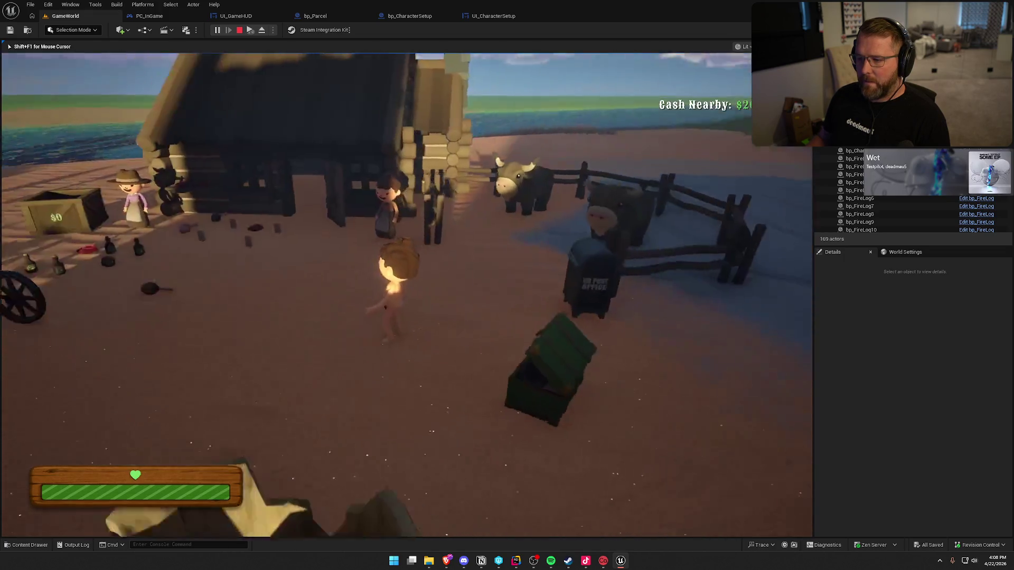
# Buy the $20 clothing item, then open and close customization twice at the station
pyautogui.press('w')
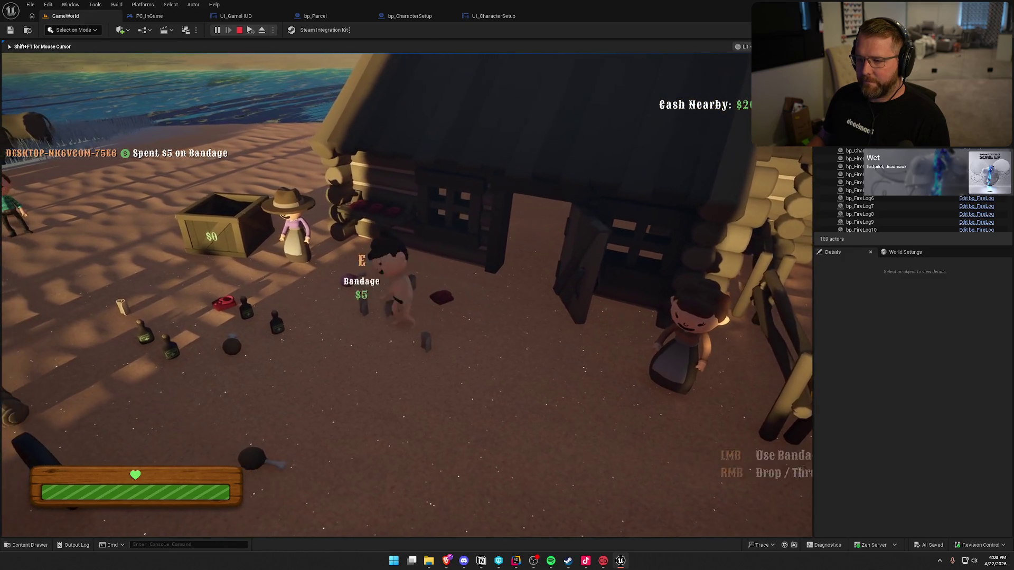
pyautogui.press('e')
pyautogui.press('w')
pyautogui.press('shift')
pyautogui.press('e')
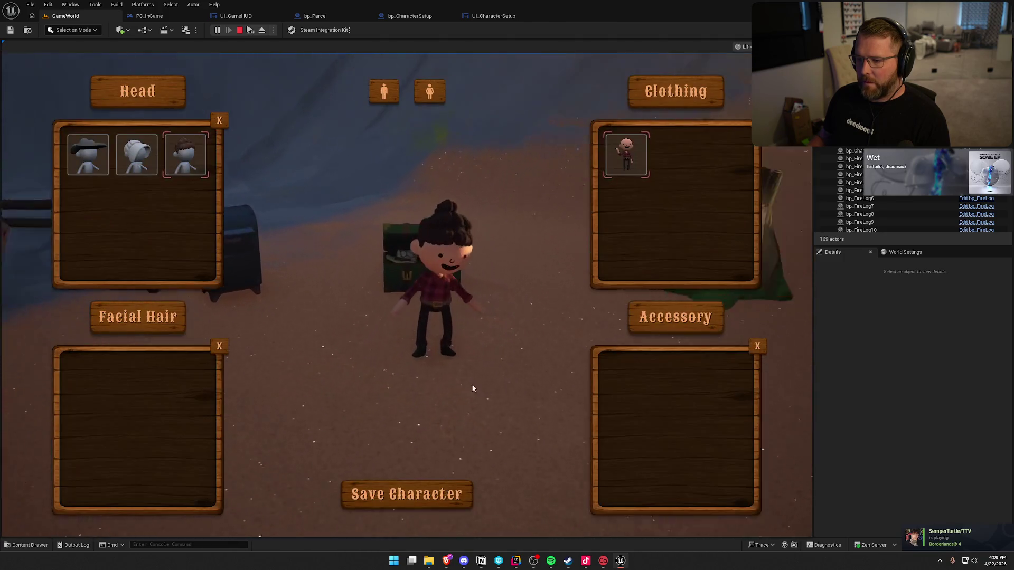
pyautogui.press('Escape')
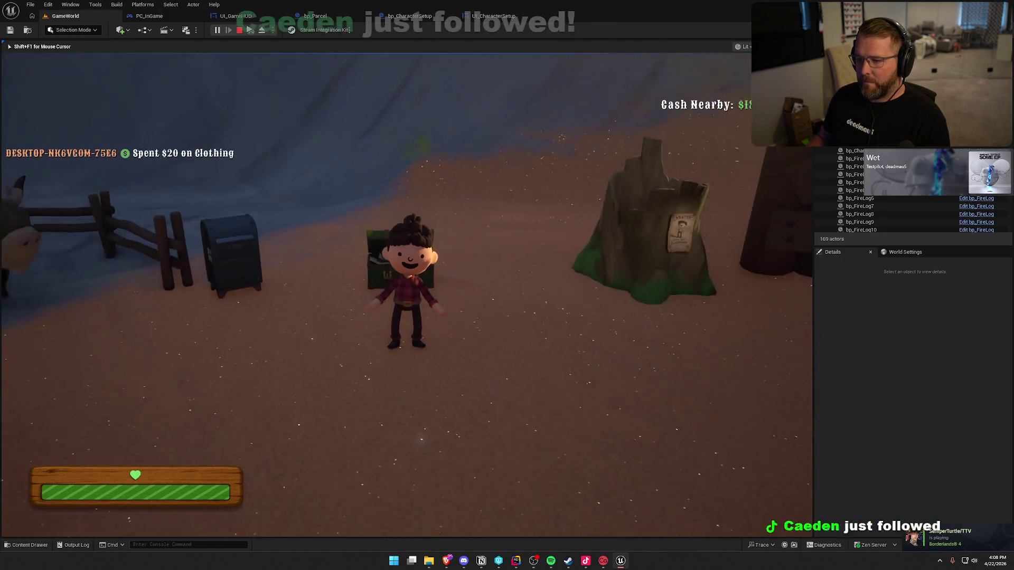
pyautogui.hotkey('shift', 'w')
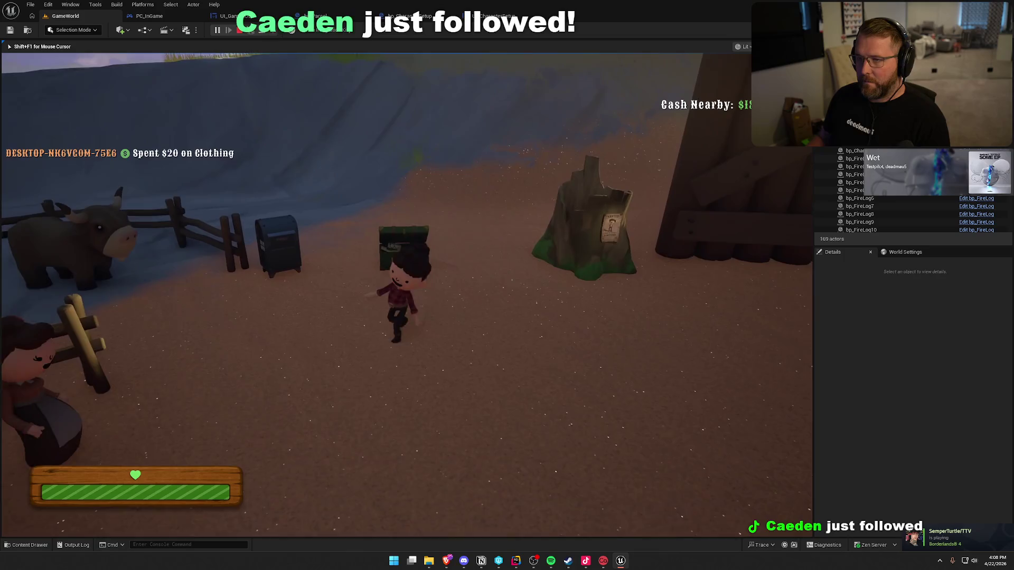
pyautogui.press('e')
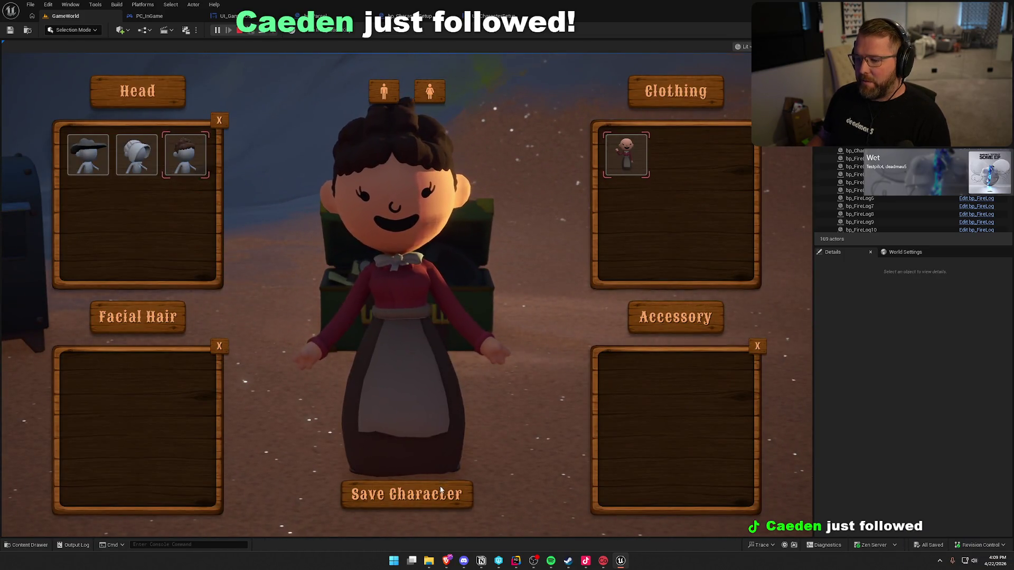
pyautogui.click(441, 490)
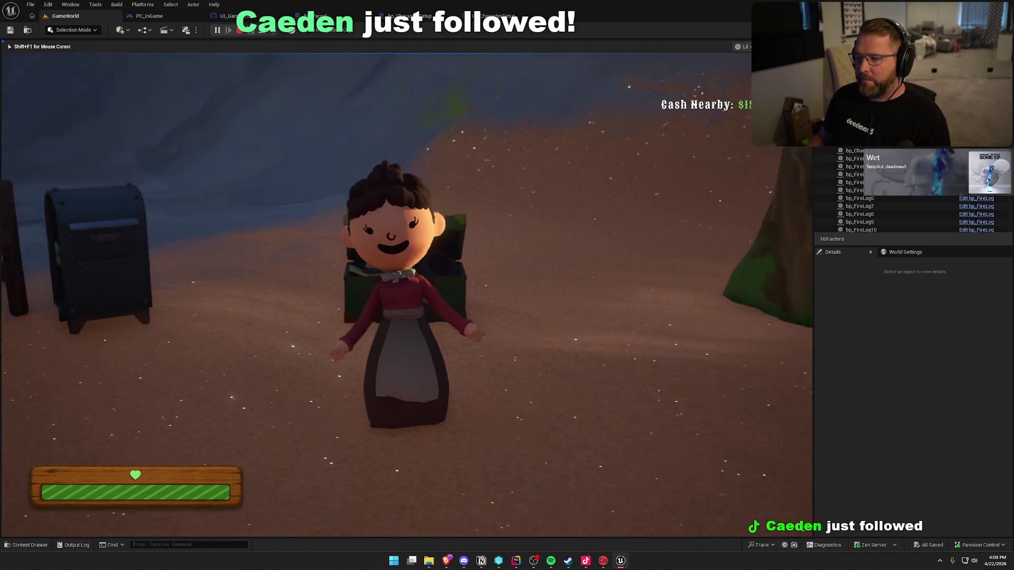
# Switch to the male cowboy model, save the character, and swing the camera around it
pyautogui.hotkey('shift', 'w')
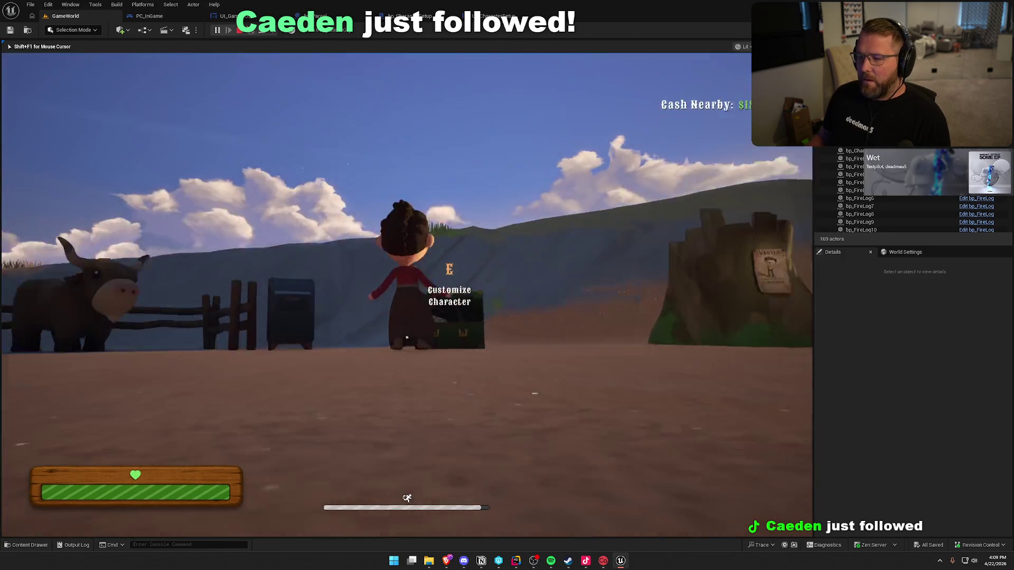
pyautogui.press('e')
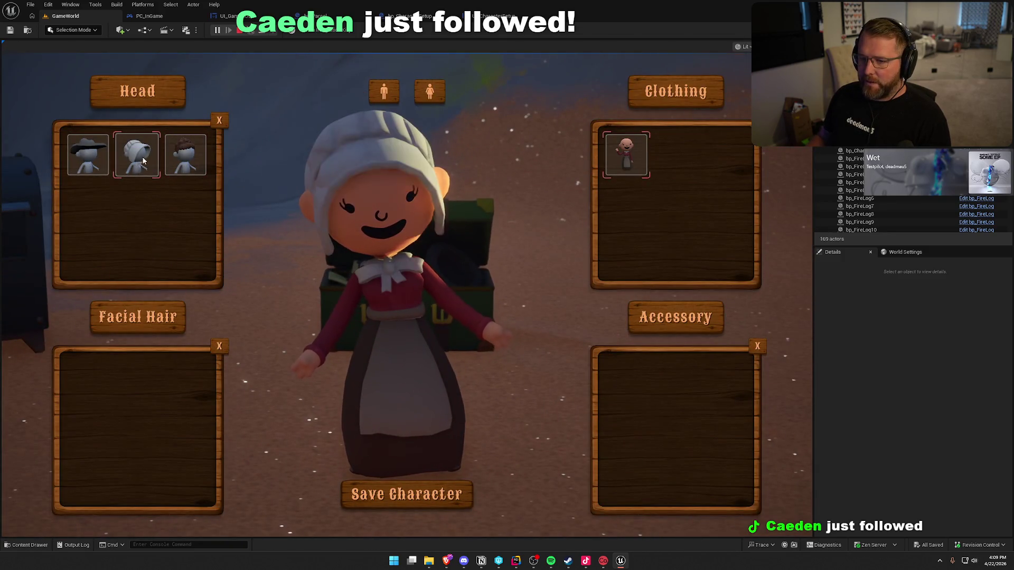
pyautogui.click(388, 98)
pyautogui.click(417, 484)
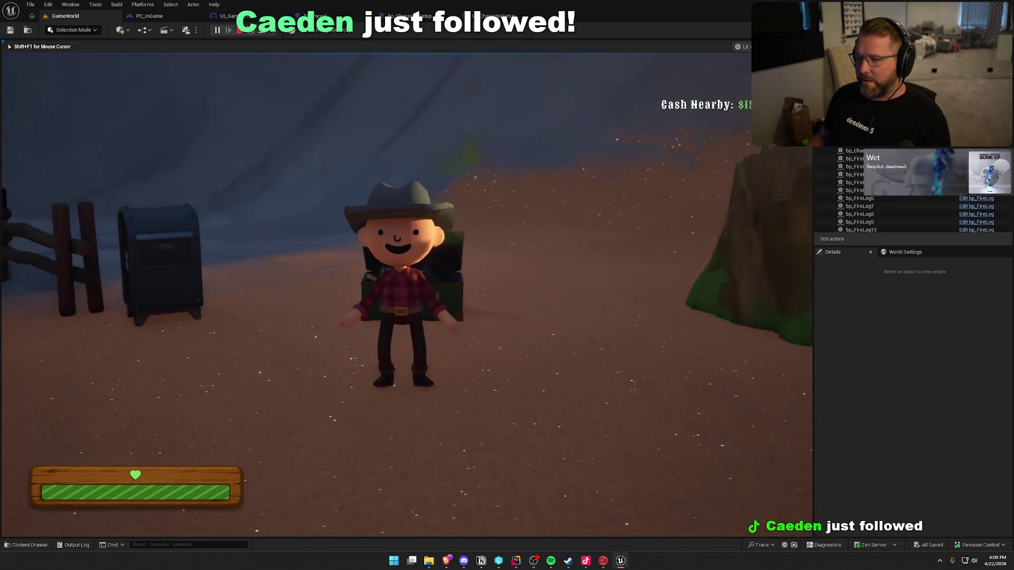
pyautogui.hotkey('shift', 'w')
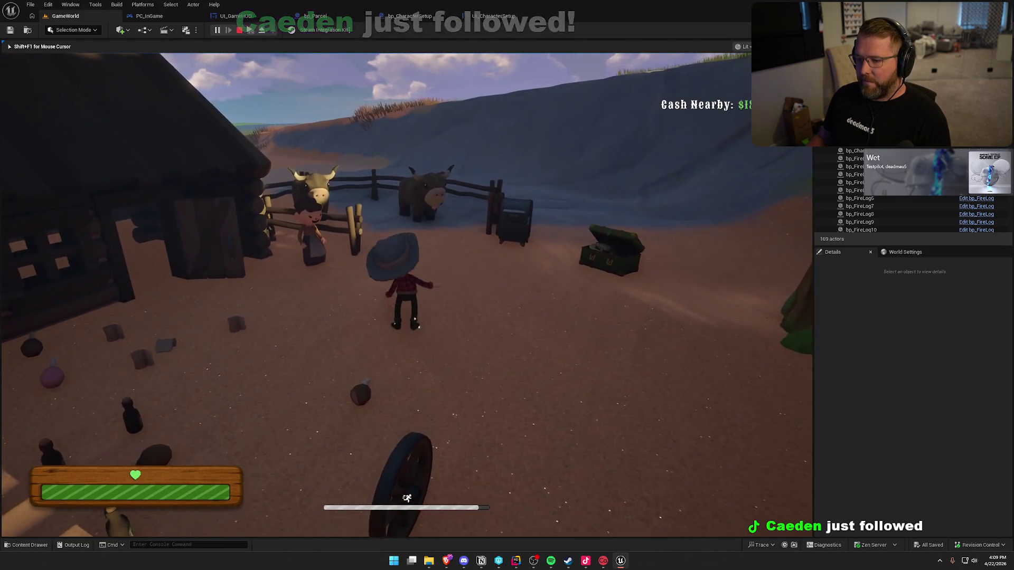
pyautogui.press('d')
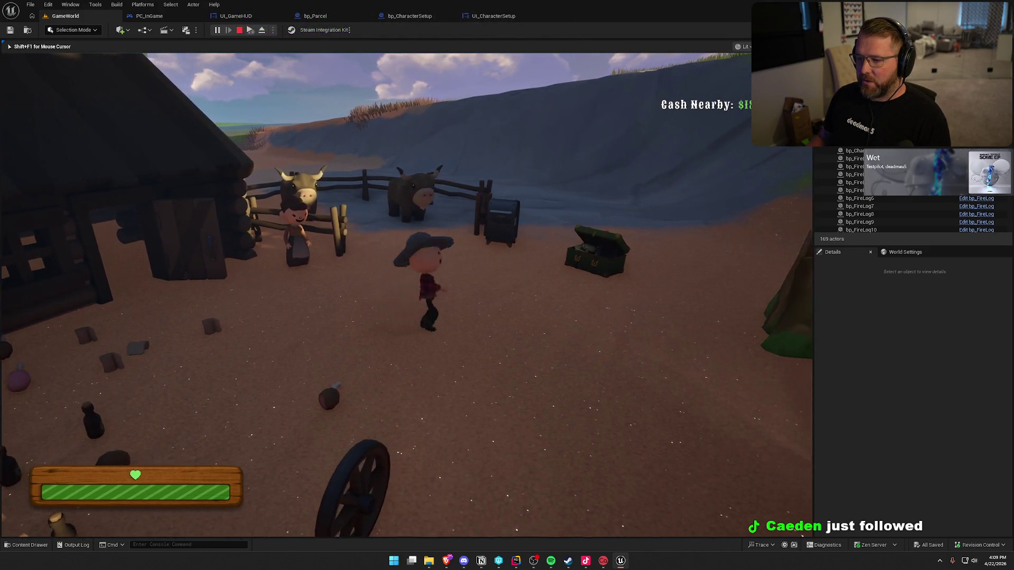
pyautogui.press('s')
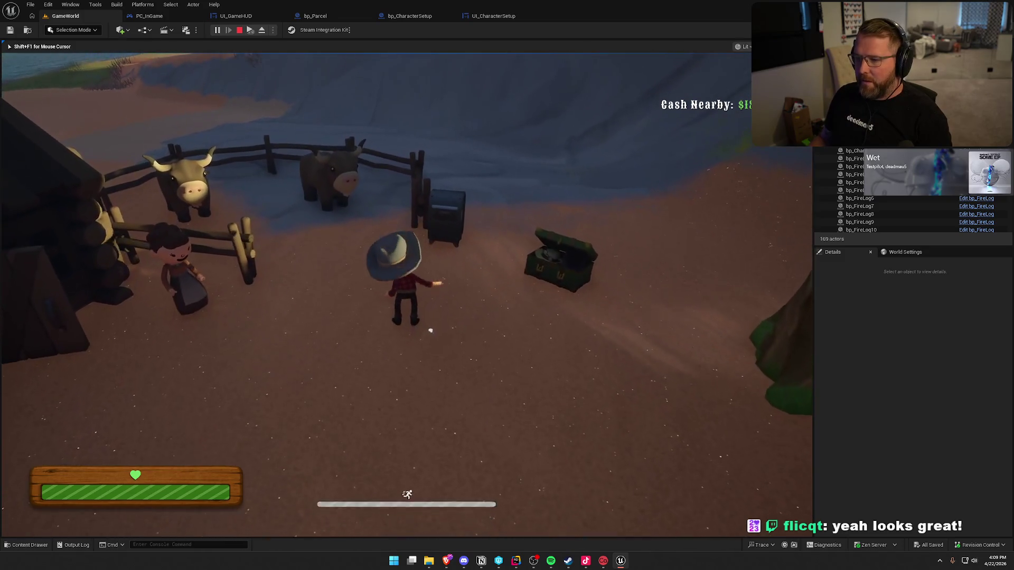
# Run through the village to the mailbox and deposit the parcel
pyautogui.press('w')
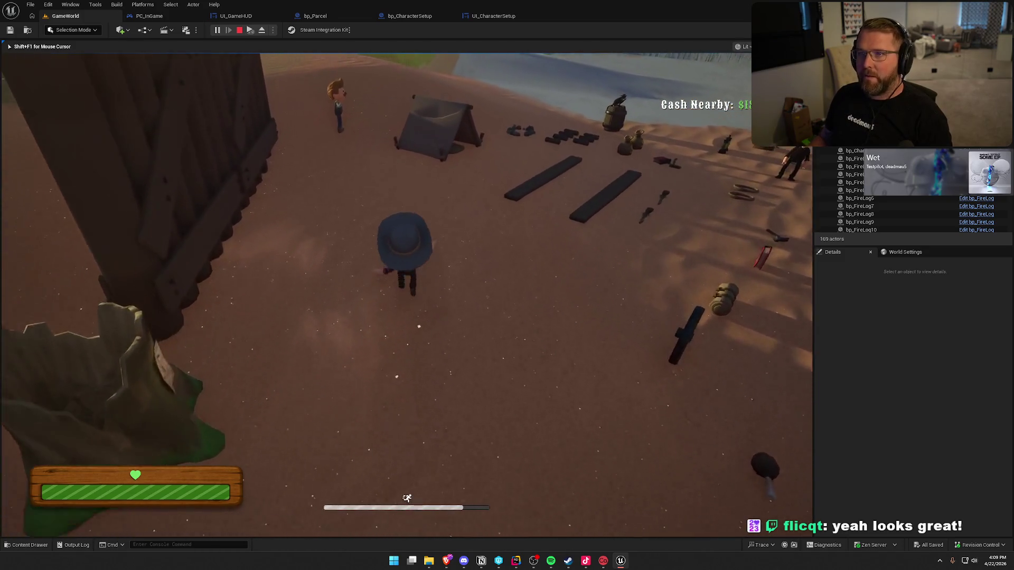
pyautogui.press('w')
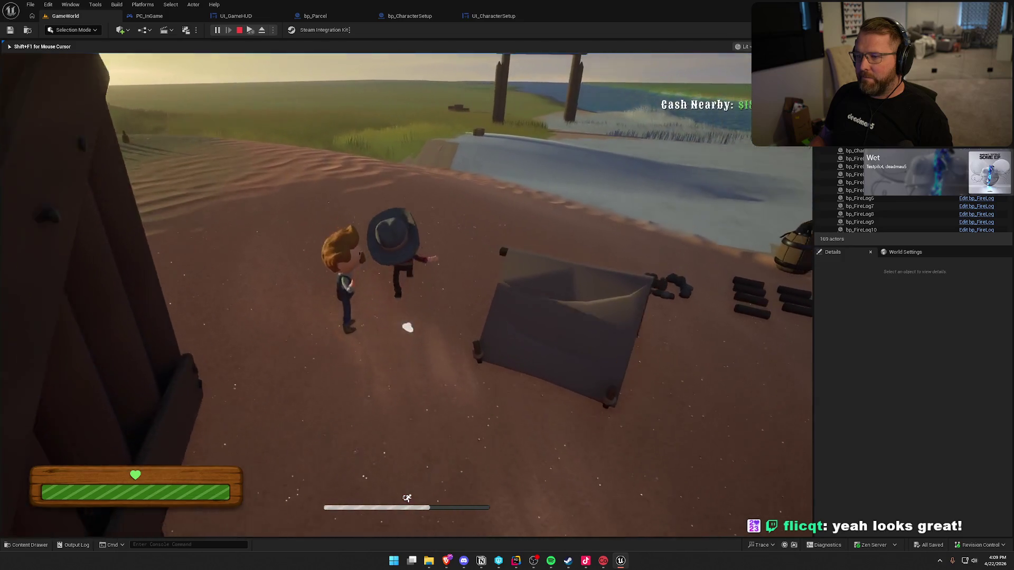
pyautogui.press('w')
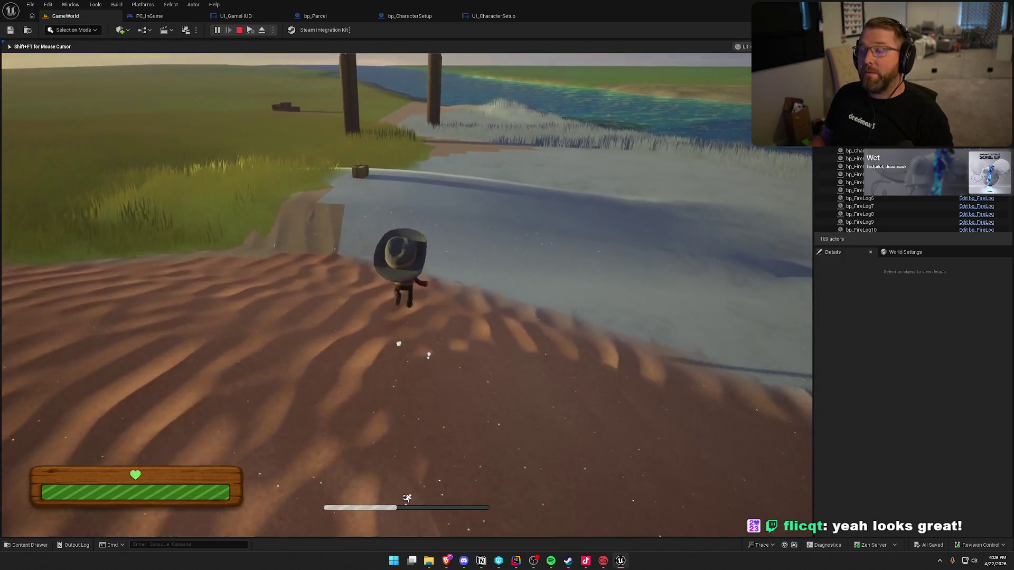
pyautogui.press('w')
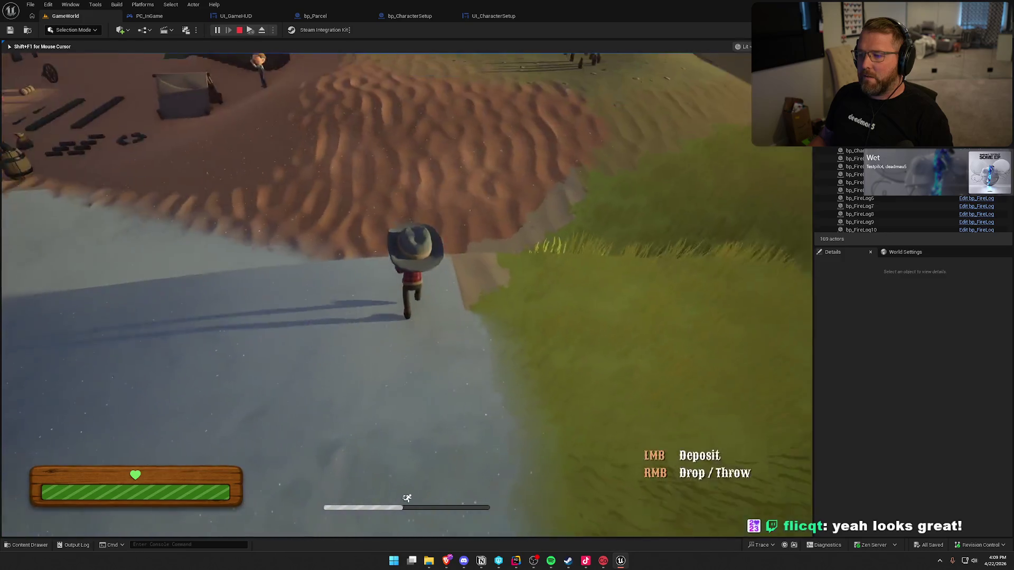
pyautogui.press('w')
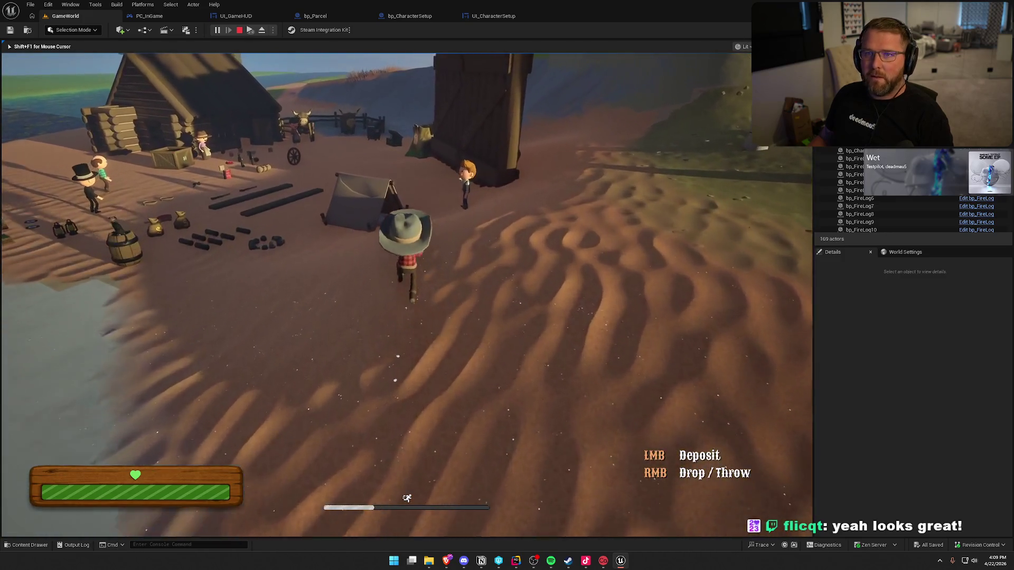
pyautogui.press('w')
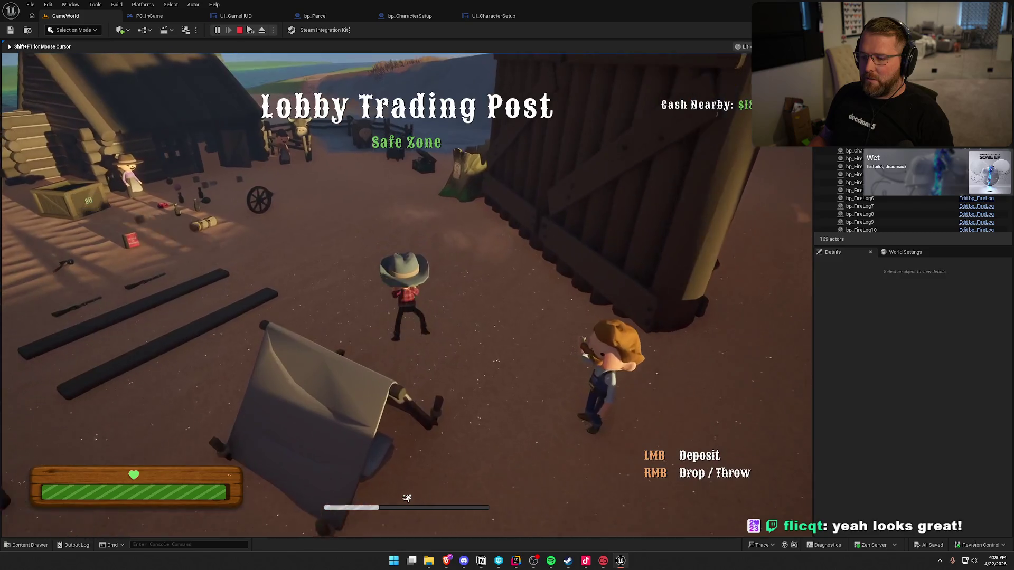
pyautogui.press('w')
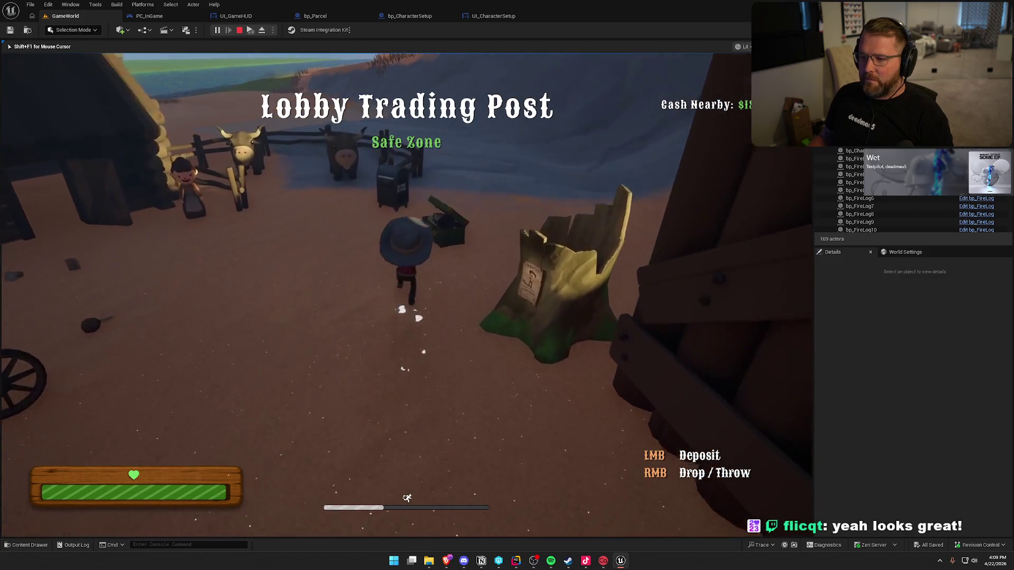
pyautogui.press('e')
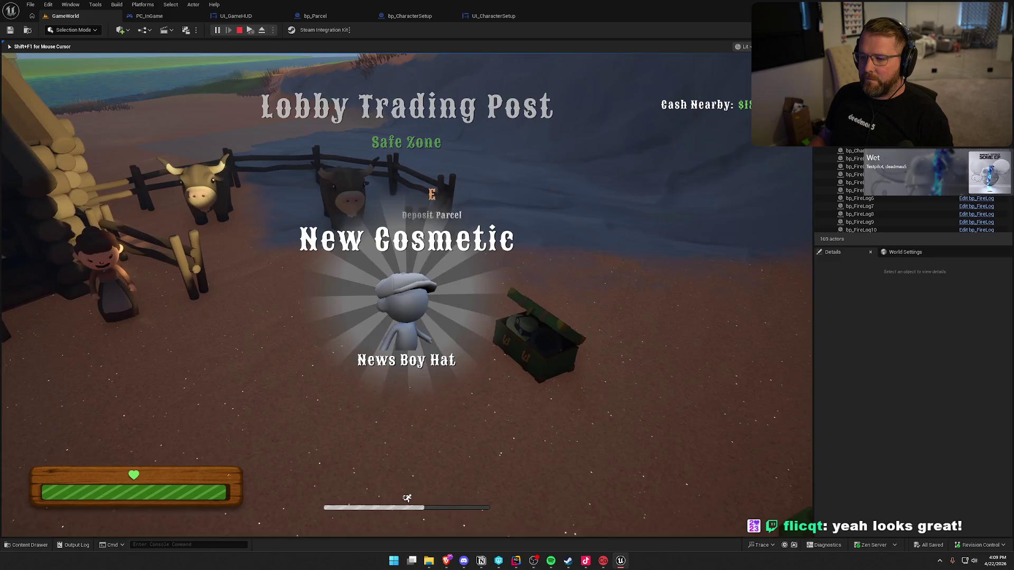
# Equip the News Boy Hat, keep the plaid shirt outfit, and save the character
pyautogui.press('c')
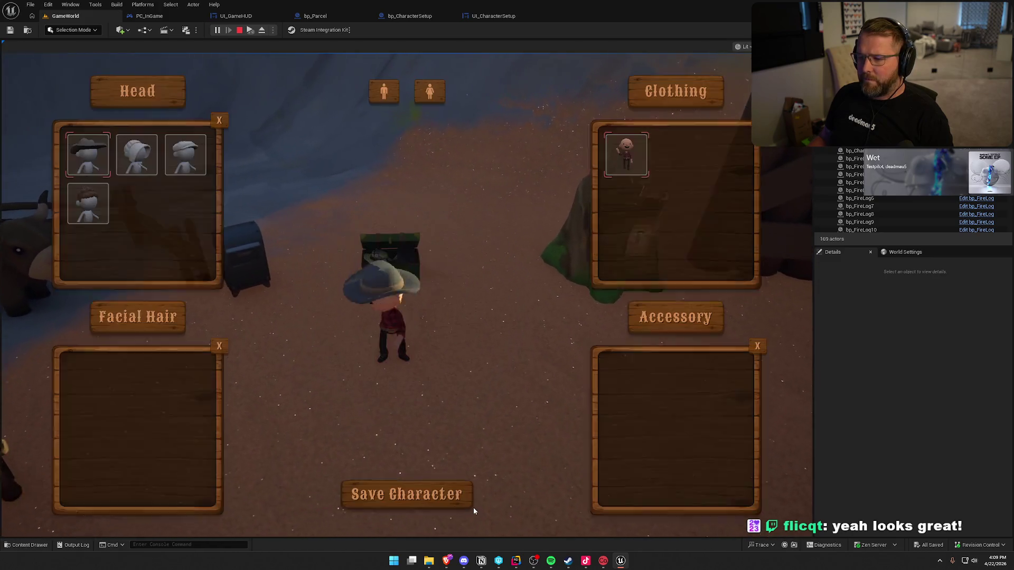
pyautogui.click(194, 164)
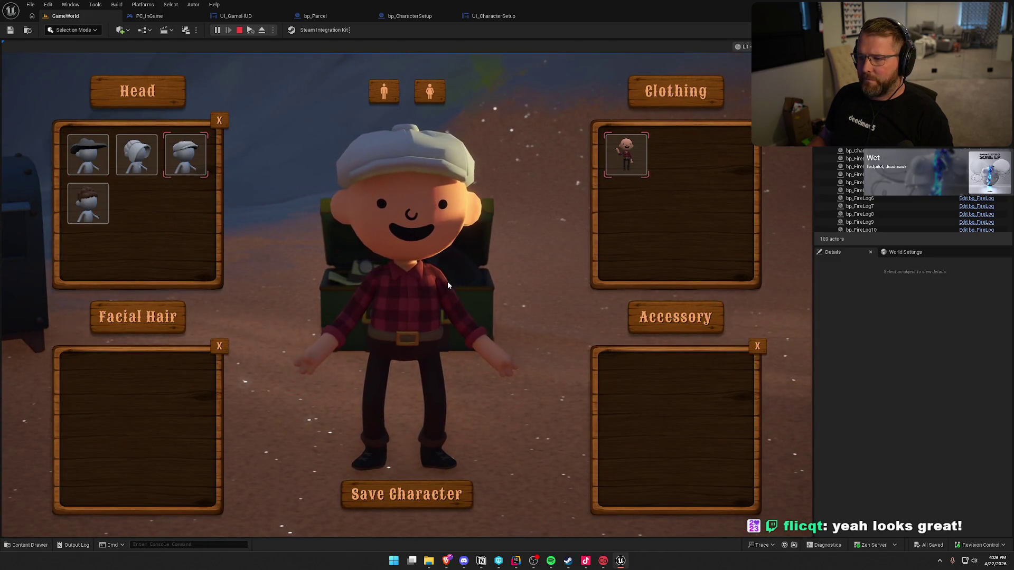
pyautogui.click(380, 94)
pyautogui.click(381, 94)
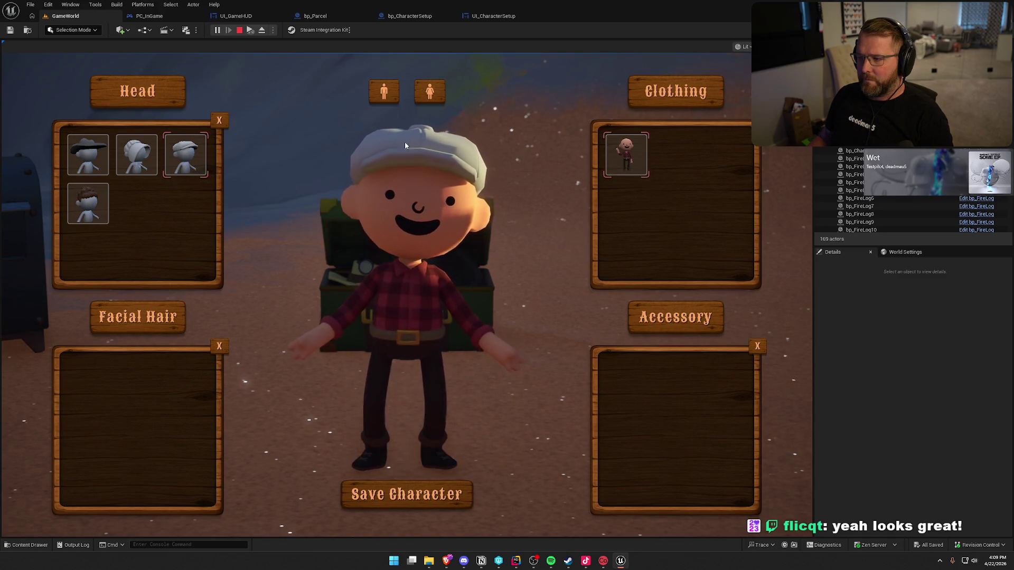
pyautogui.click(389, 497)
# Sprint past the tent, along the water and up the grassy hill to the Summit of Regret
pyautogui.press('a')
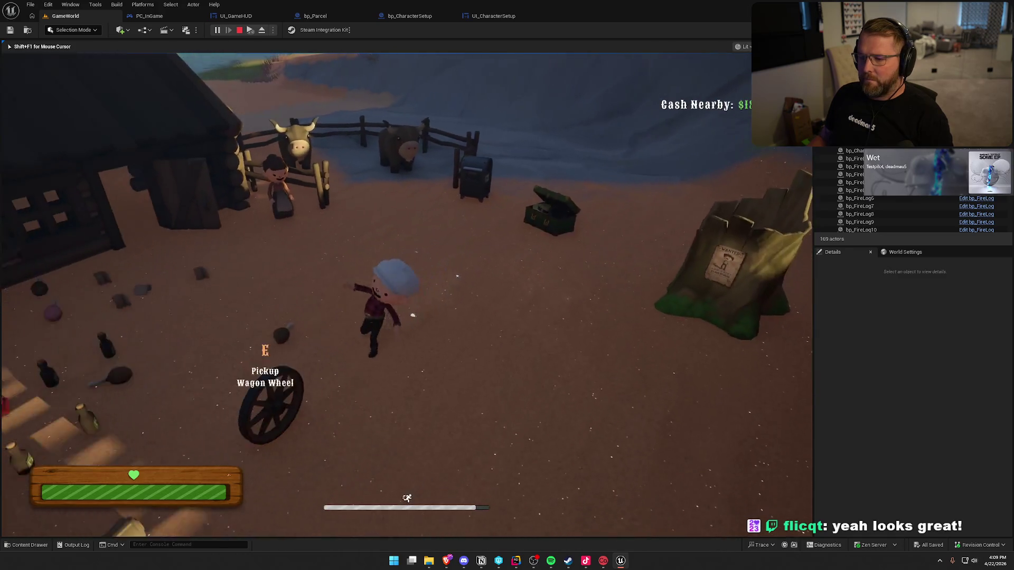
pyautogui.press('w')
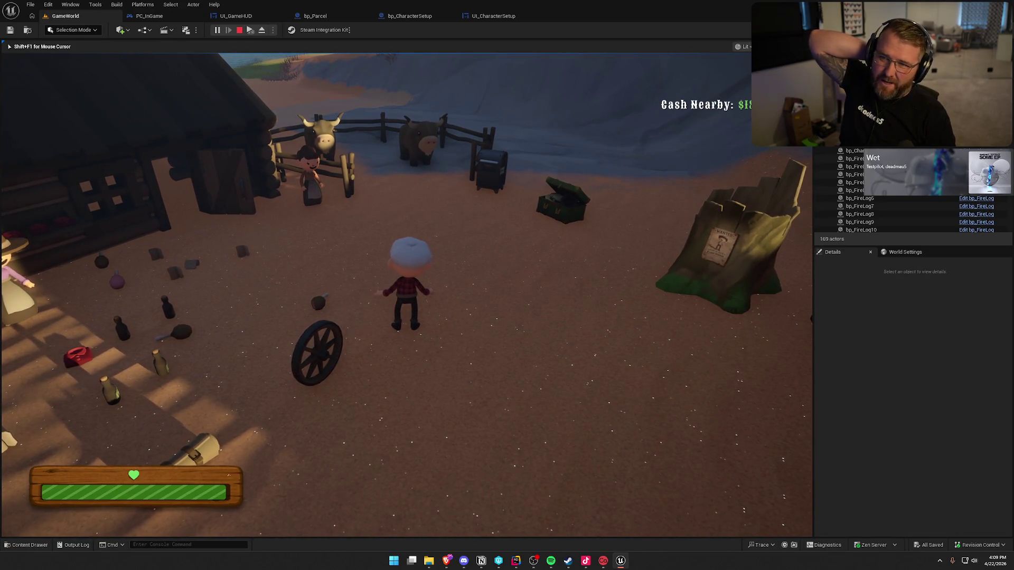
pyautogui.hotkey('shift', 'w')
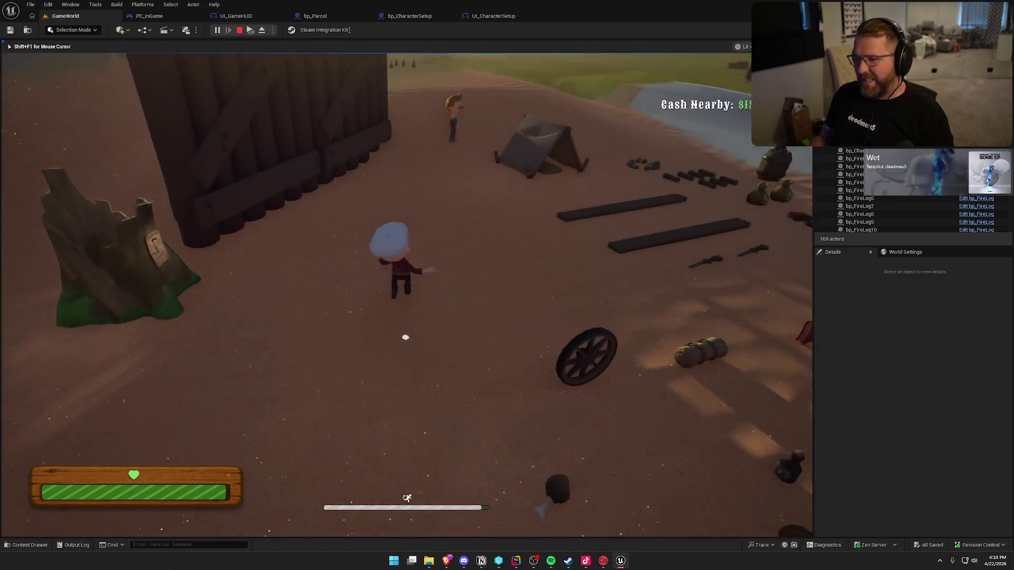
pyautogui.hotkey('shift', 'w')
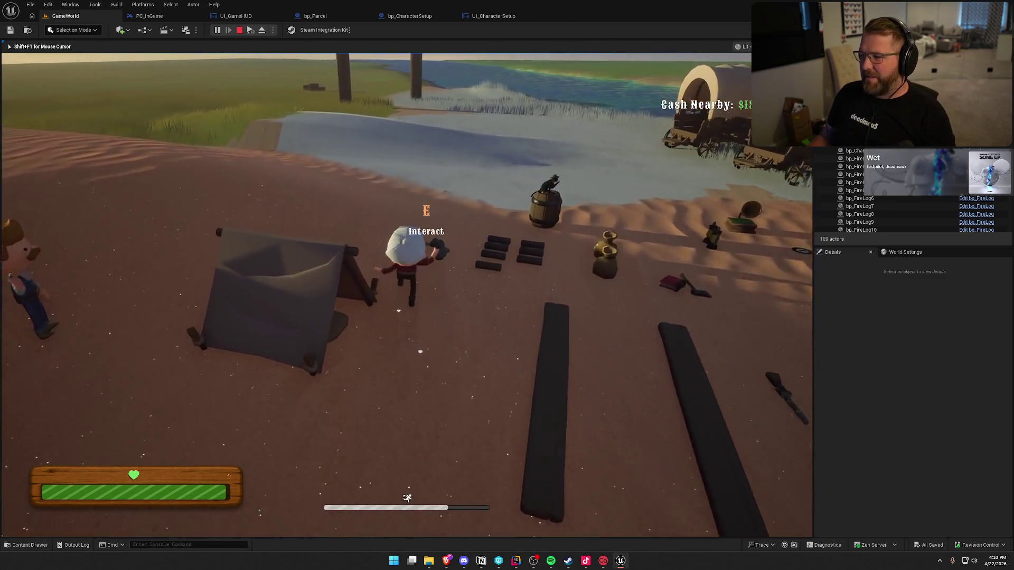
pyautogui.hotkey('shift', 'w')
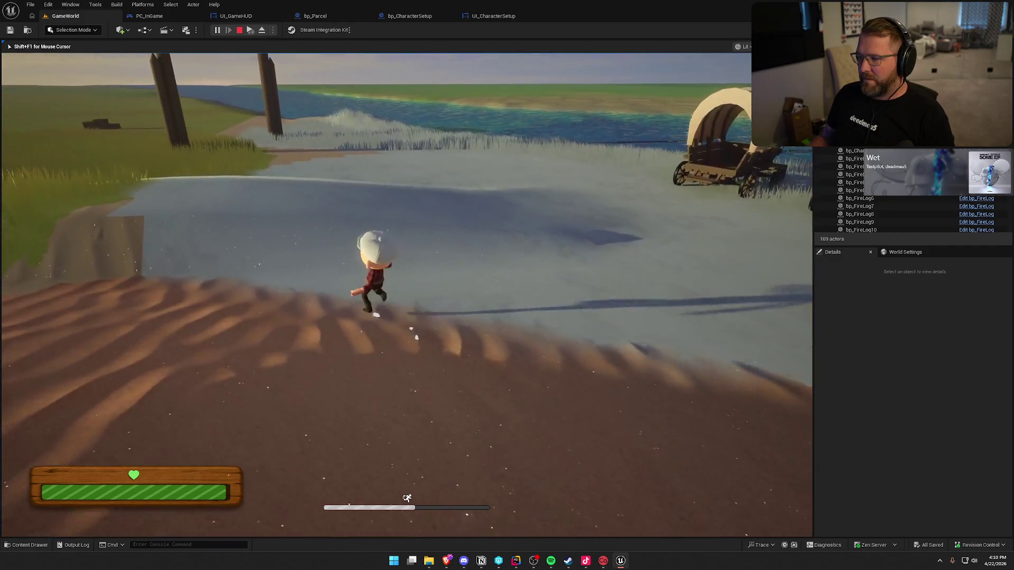
pyautogui.hotkey('shift', 'w')
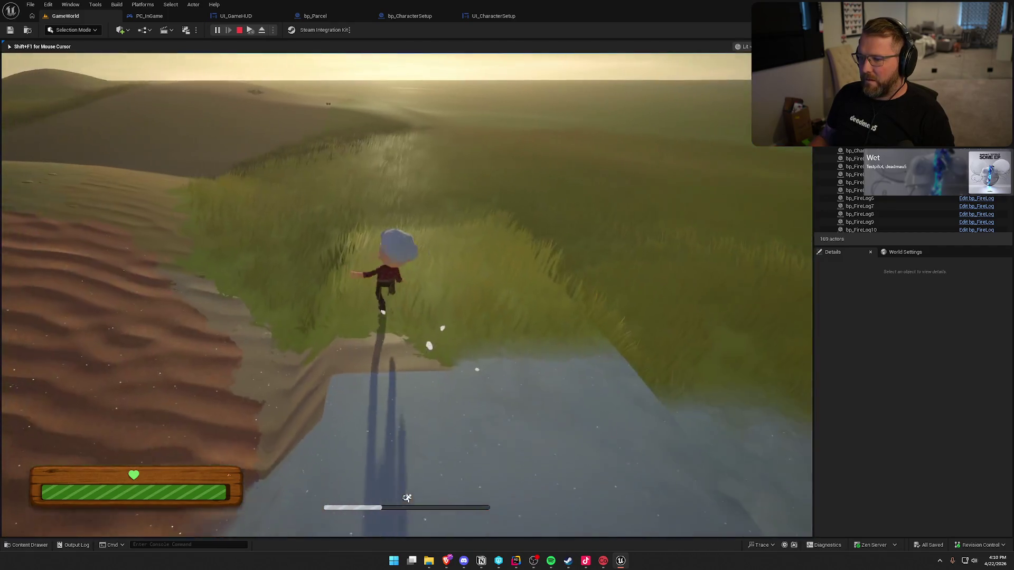
pyautogui.hotkey('shift', 'w')
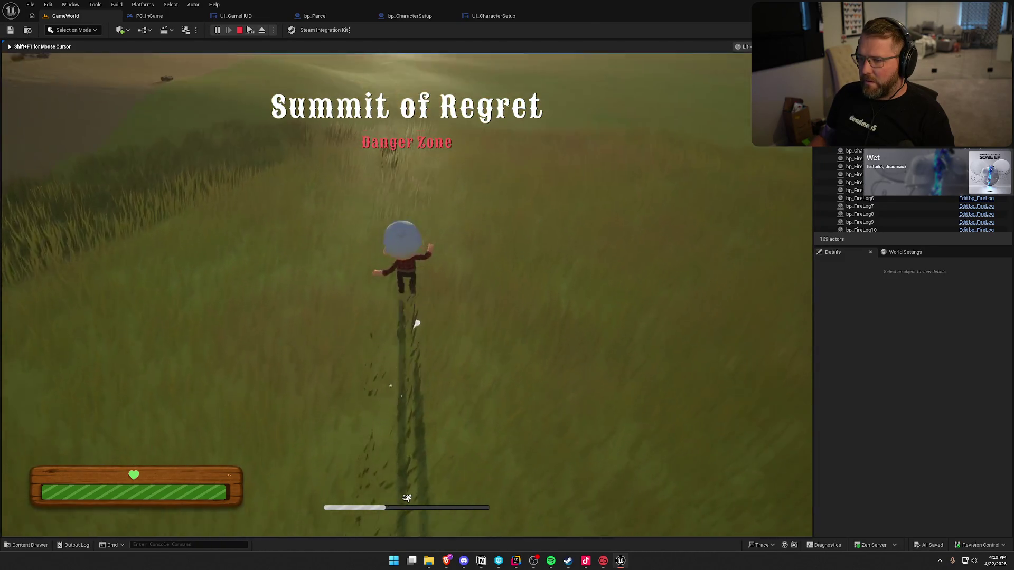
pyautogui.press('w')
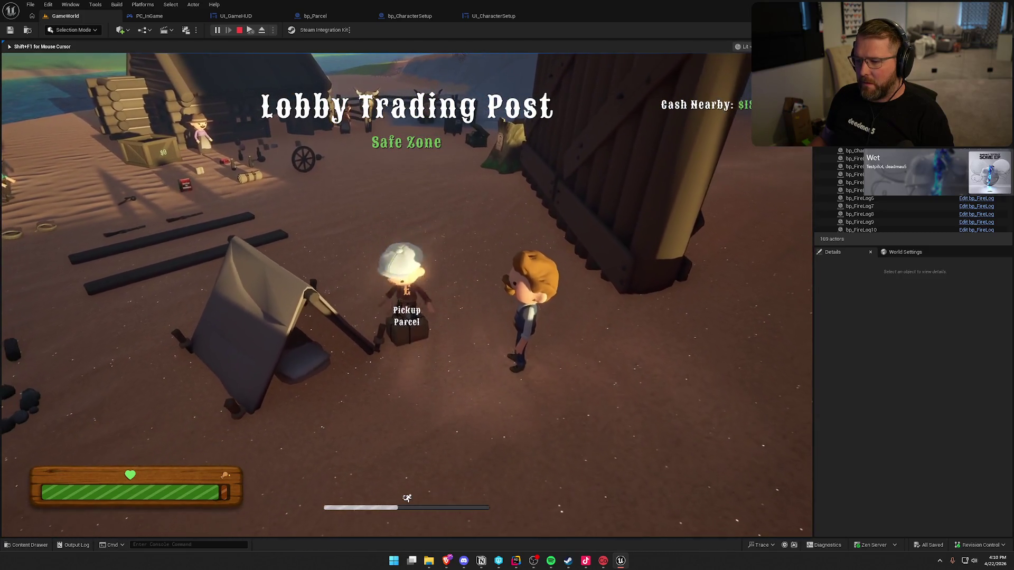
# Pick up a parcel at the trading post and deposit it at the mailbox
pyautogui.press('e')
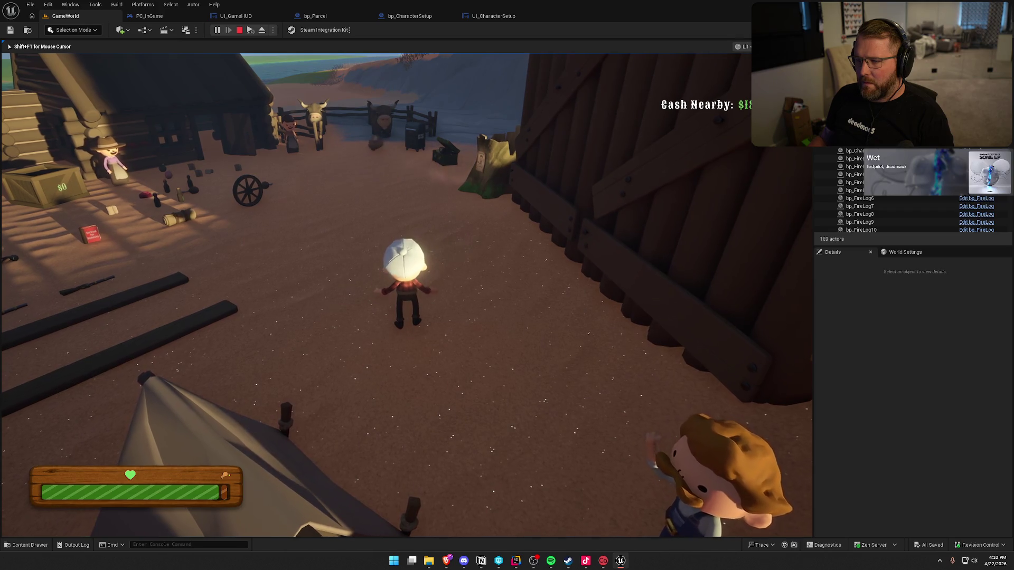
pyautogui.hotkey('shift', 'w')
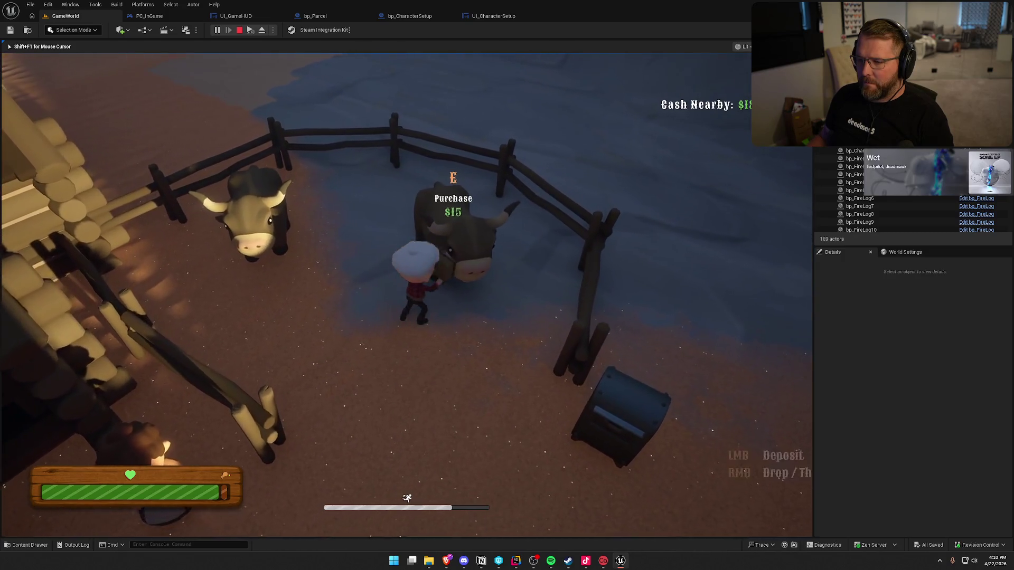
pyautogui.press('e')
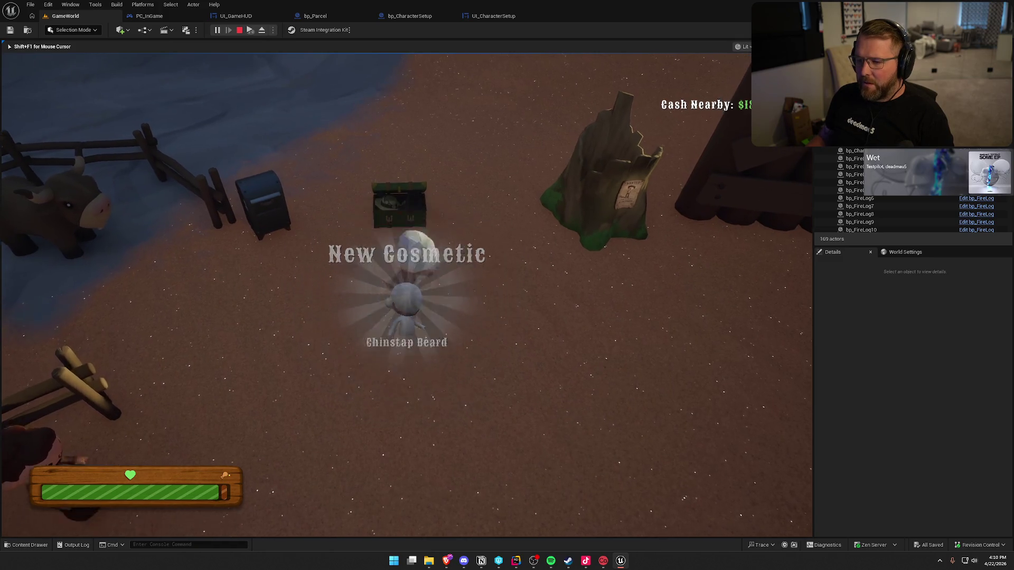
# Save the character wearing the Chinstap Beard and turn it to view the look
pyautogui.press('e')
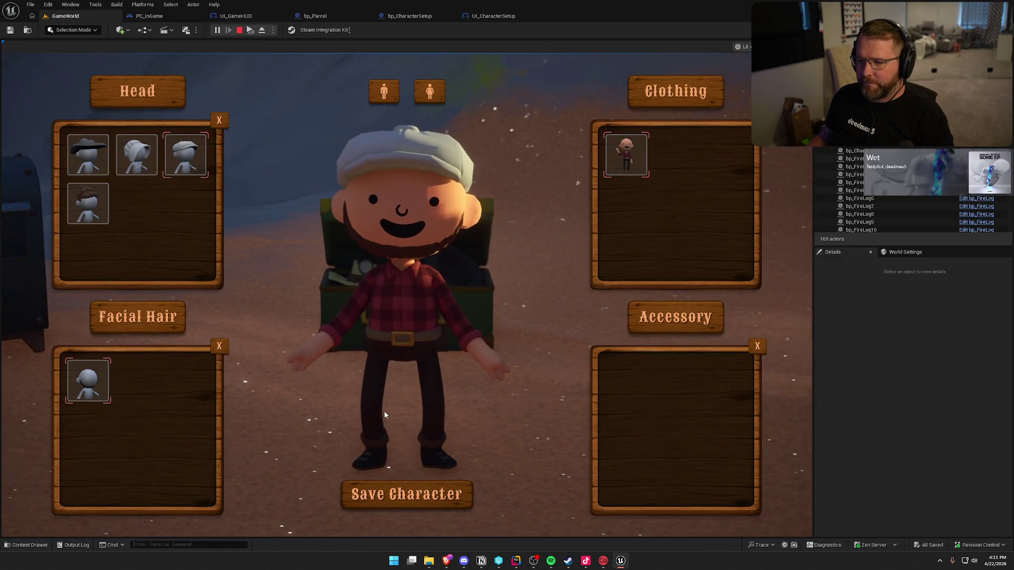
pyautogui.click(407, 494)
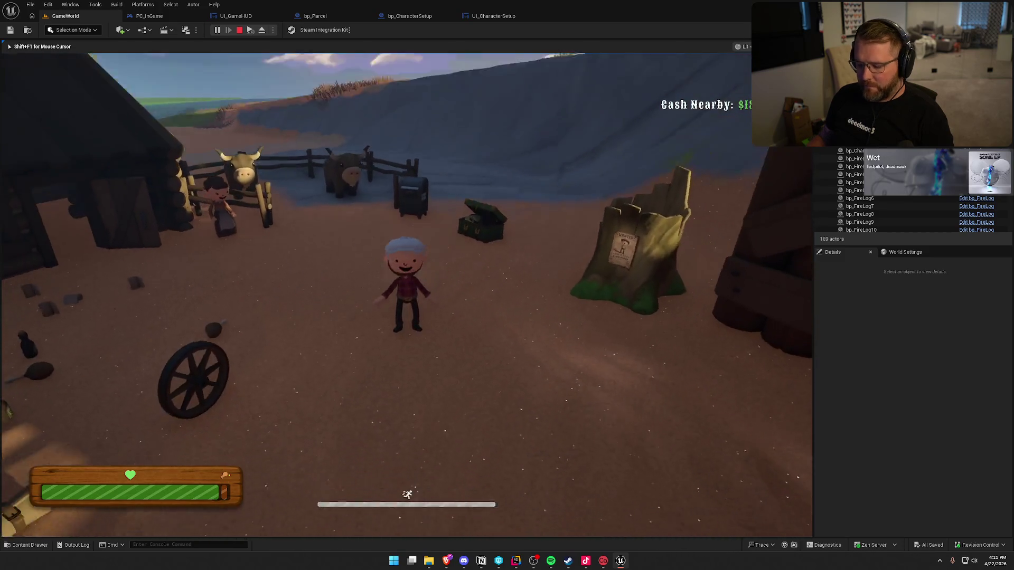
pyautogui.press('w')
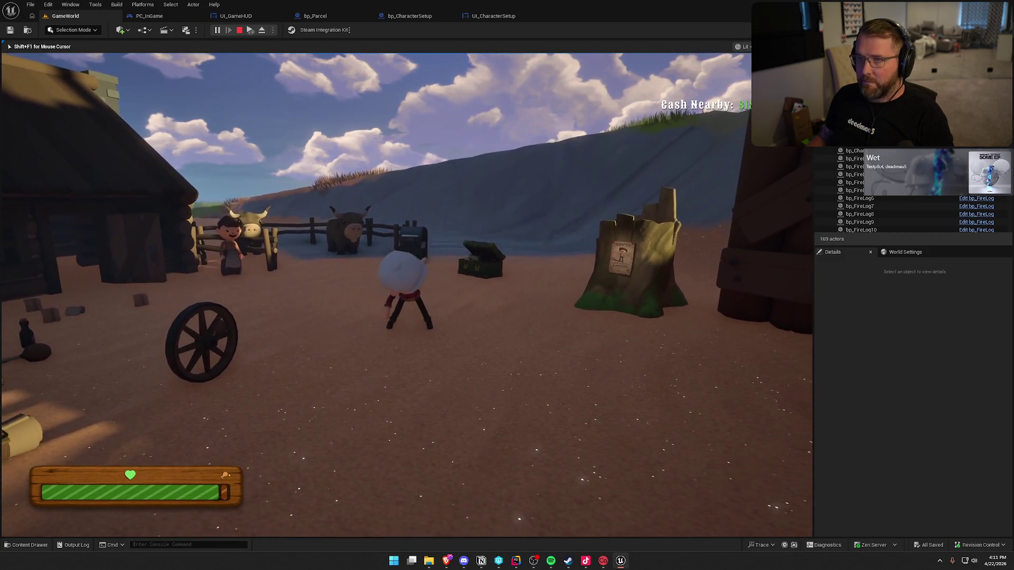
pyautogui.press('s')
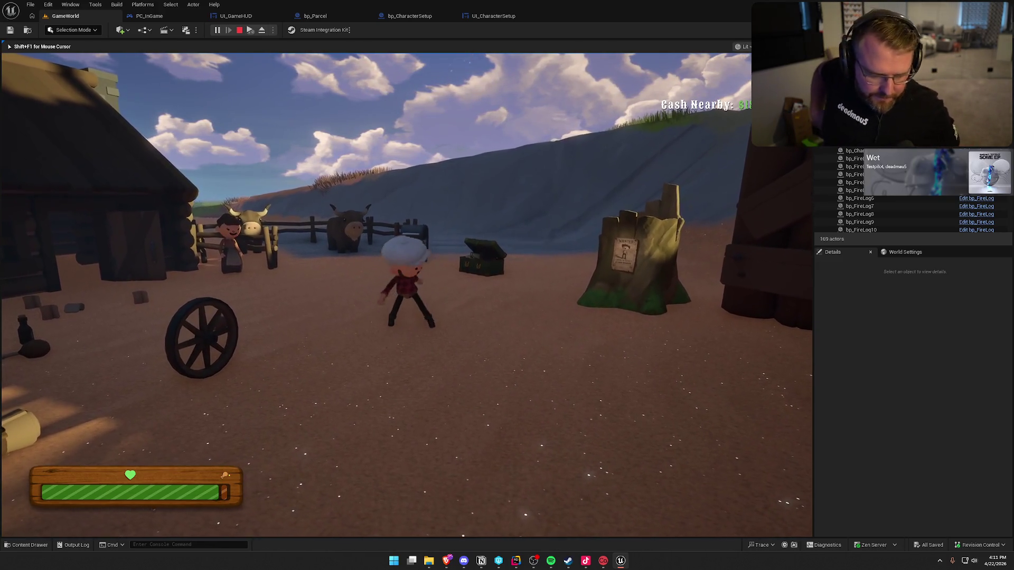
pyautogui.press('w')
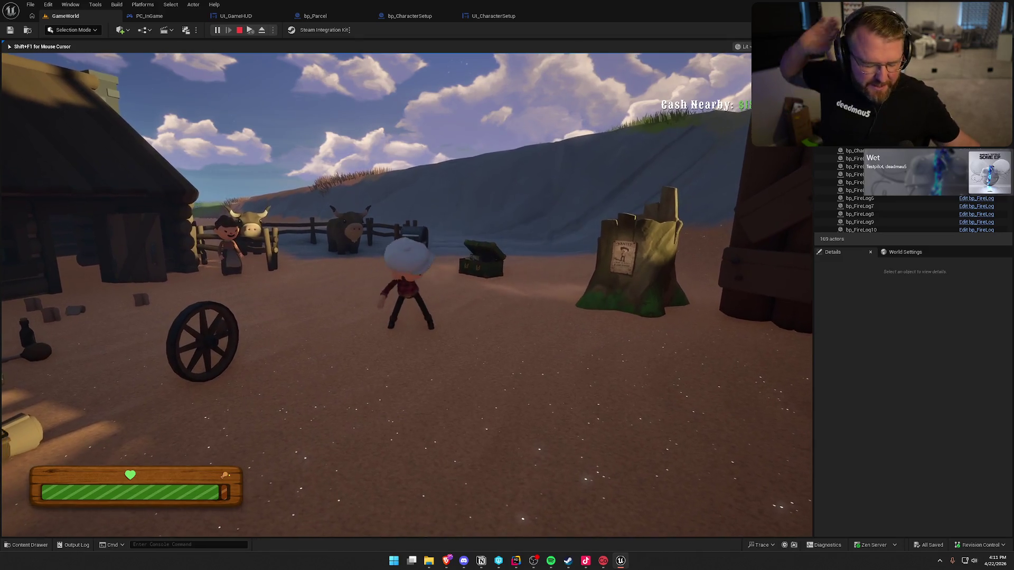
# Stop the play-in-editor session and launch the game as a Standalone Game
pyautogui.hotkey('shift', 'F1')
pyautogui.click(239, 30)
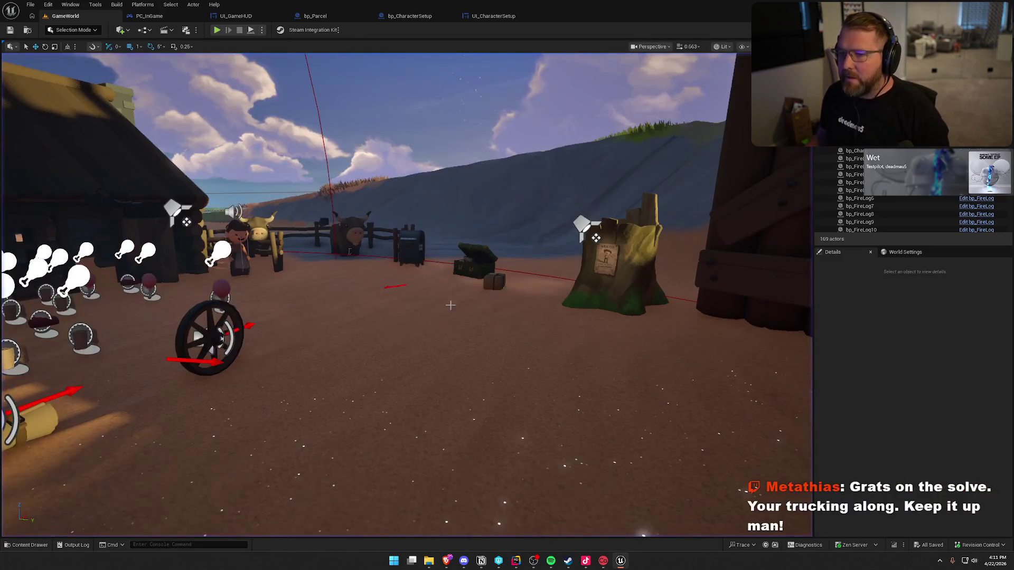
pyautogui.click(261, 29)
pyautogui.moveTo(317, 190)
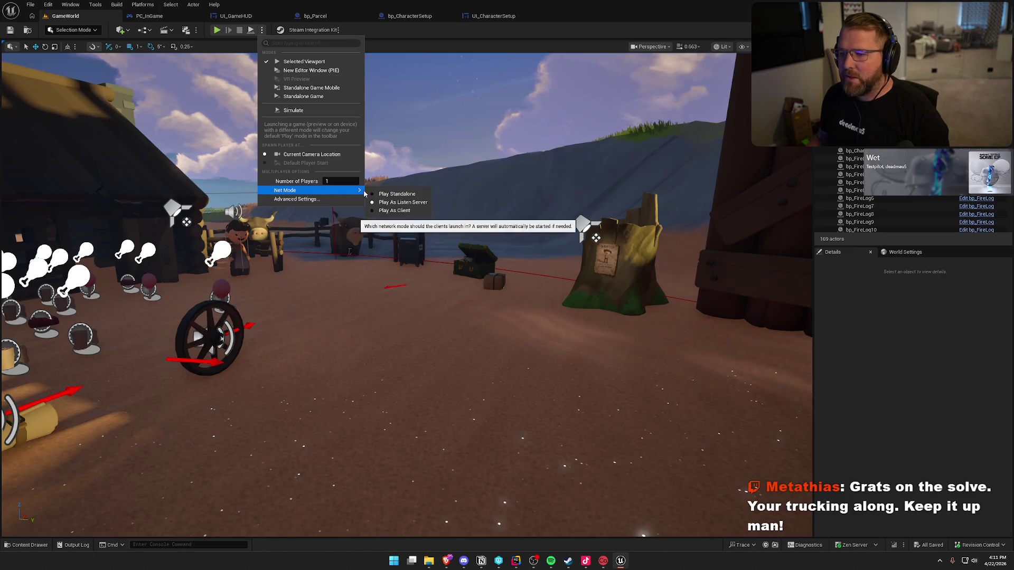
pyautogui.click(398, 194)
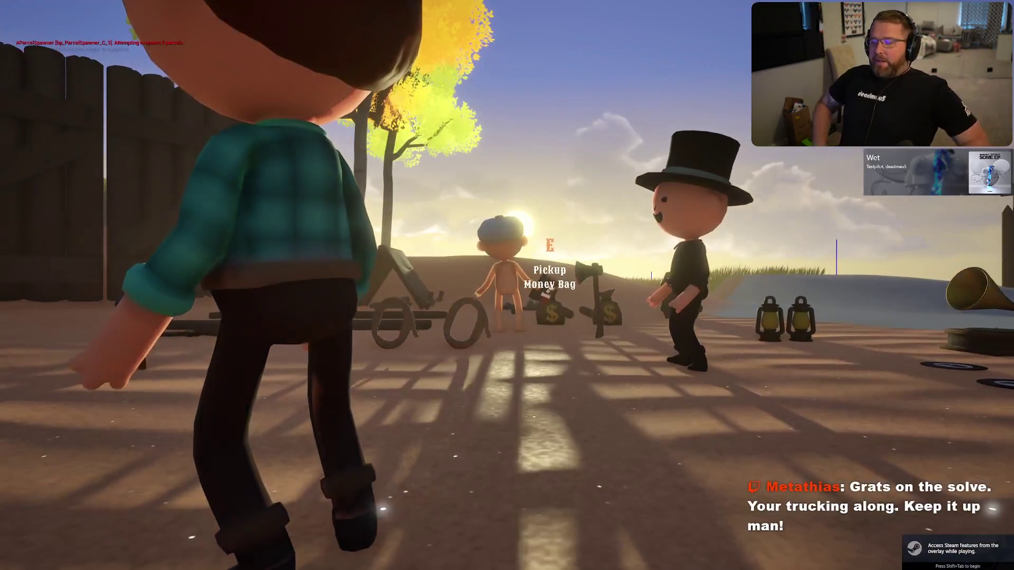
# At the customization chest, equip glasses and the brown aviator hat, then save the character
pyautogui.hotkey('shift', 'w')
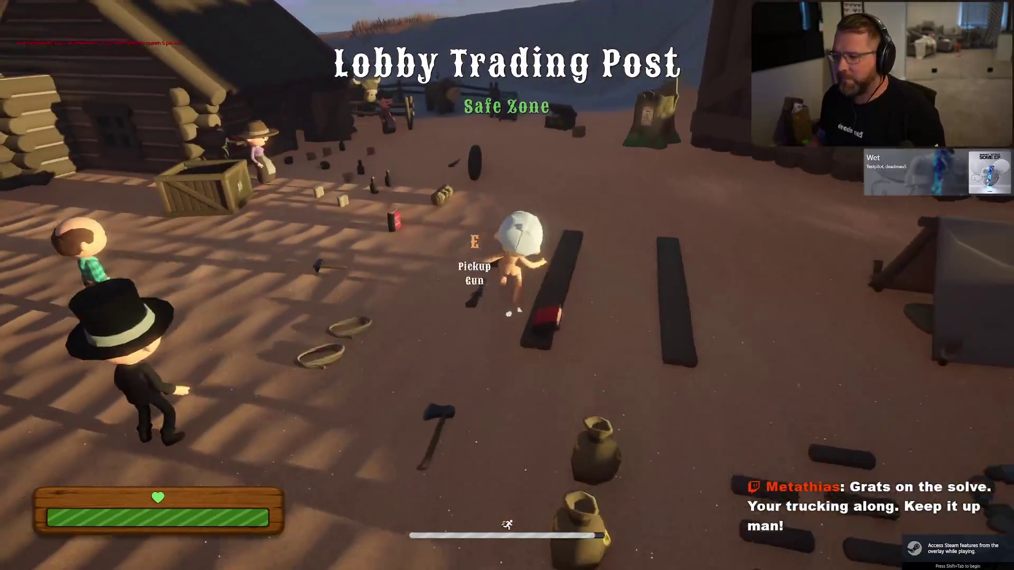
pyautogui.press('w')
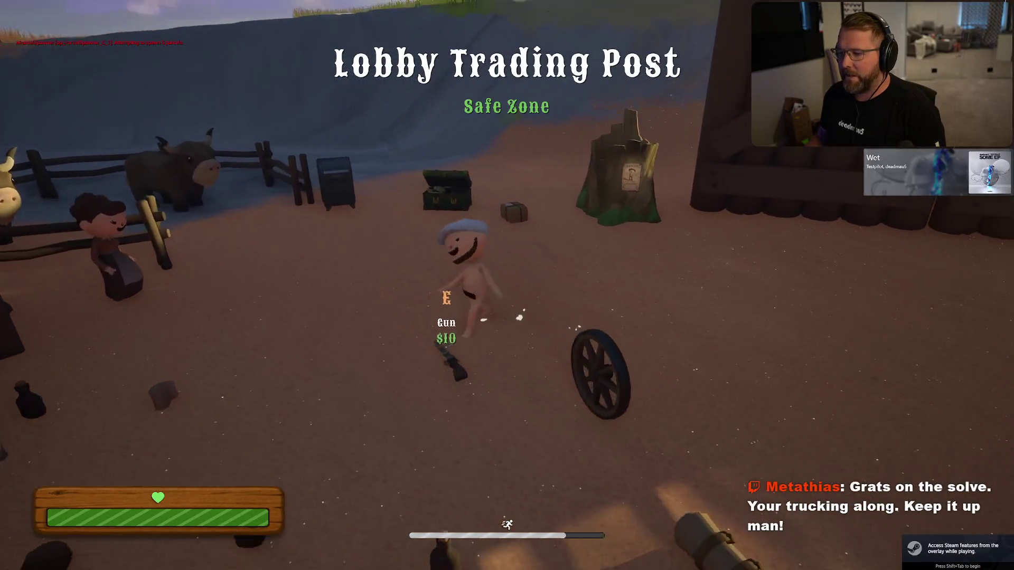
pyautogui.press('w')
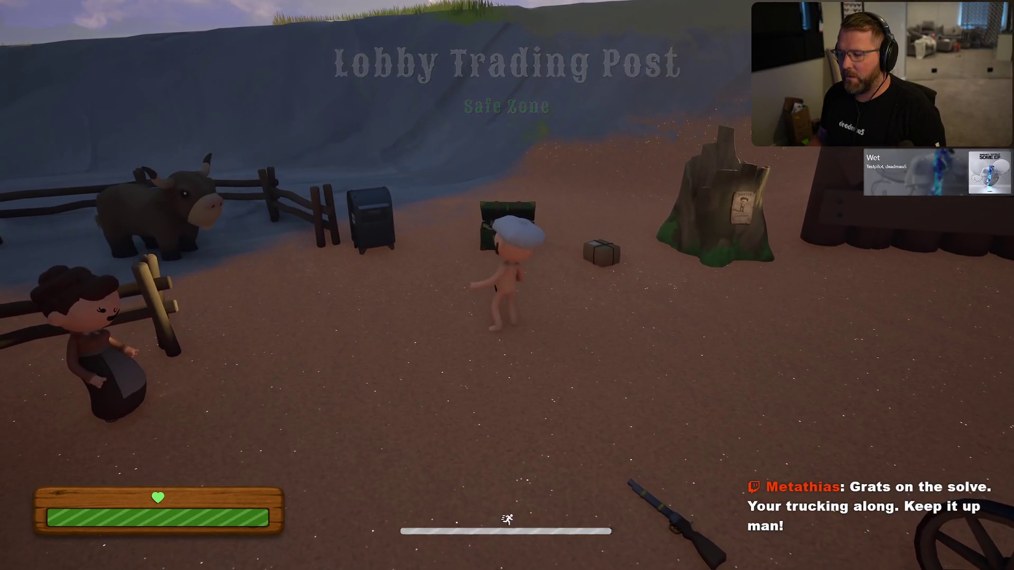
pyautogui.press('e')
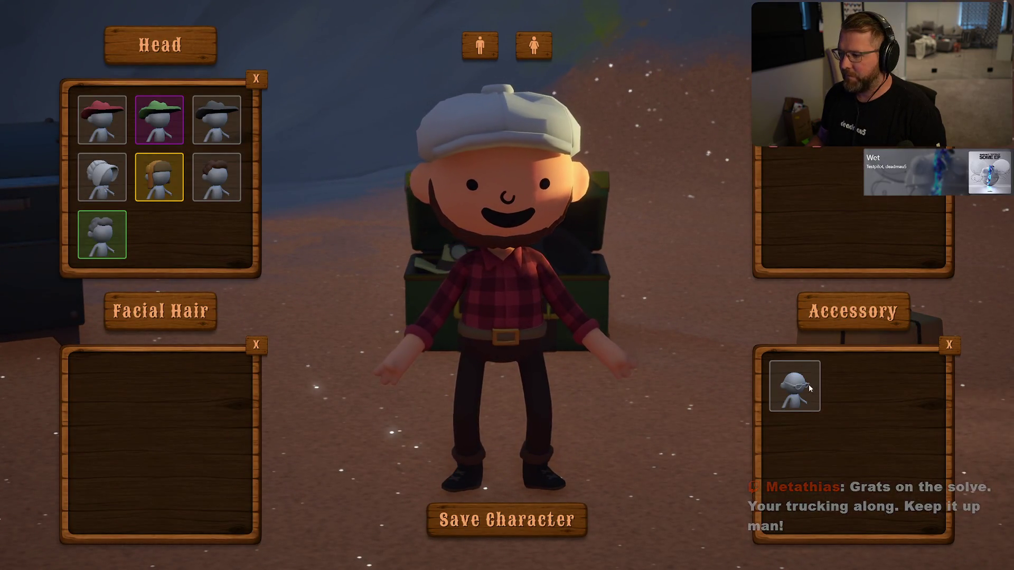
pyautogui.click(792, 385)
pyautogui.click(157, 178)
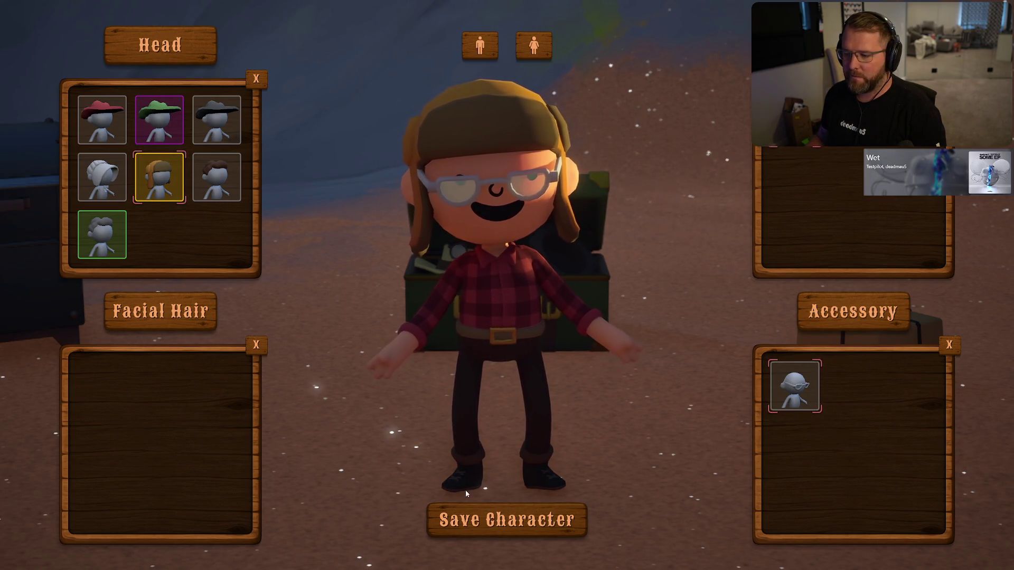
pyautogui.click(499, 520)
# Pick up the parcel and carry it to the mailbox
pyautogui.press('w')
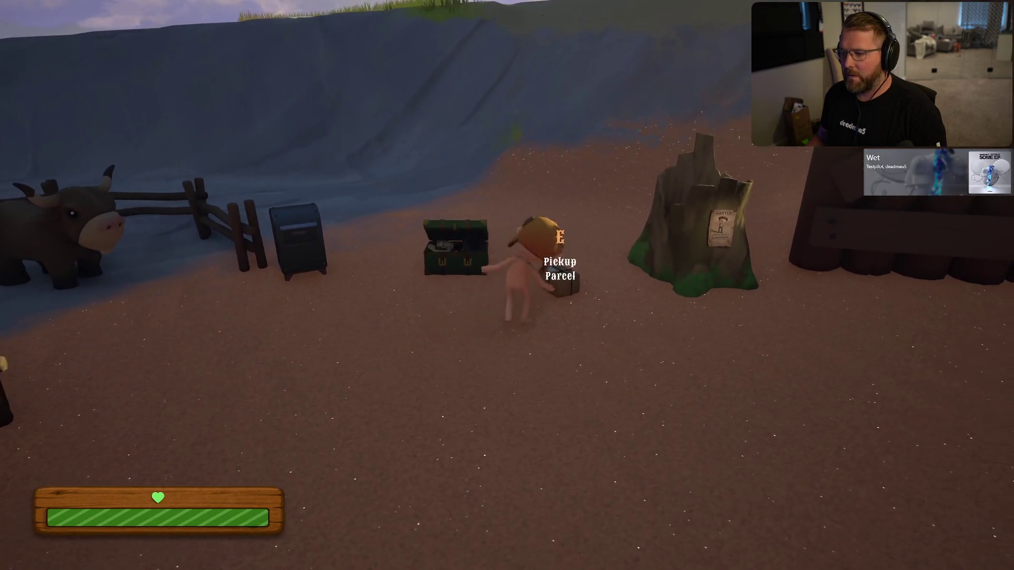
pyautogui.press('e')
pyautogui.press('w')
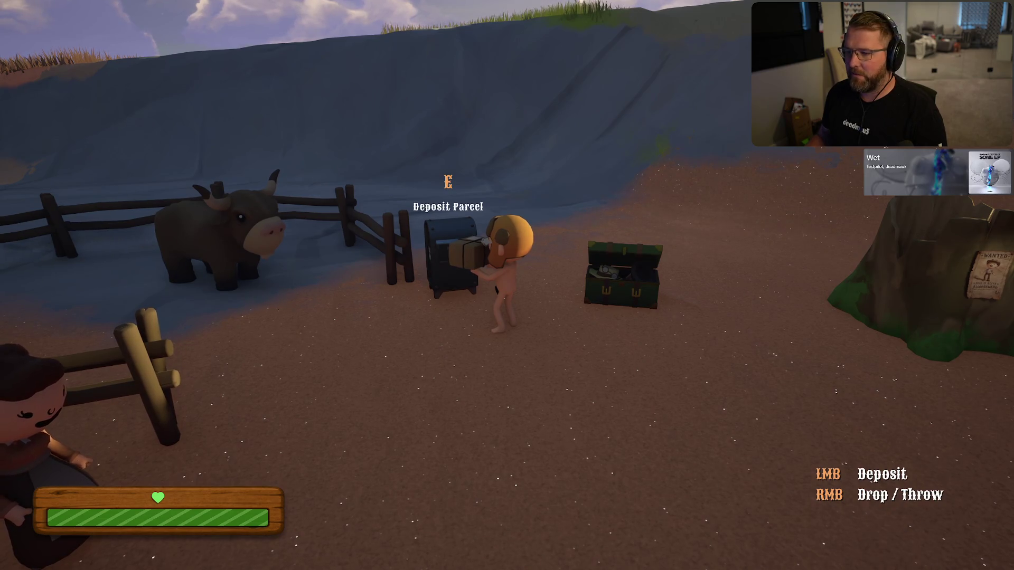
# Deposit the parcel in the mailbox, then return to the chest to equip the Handlebar Mustache
pyautogui.press('e')
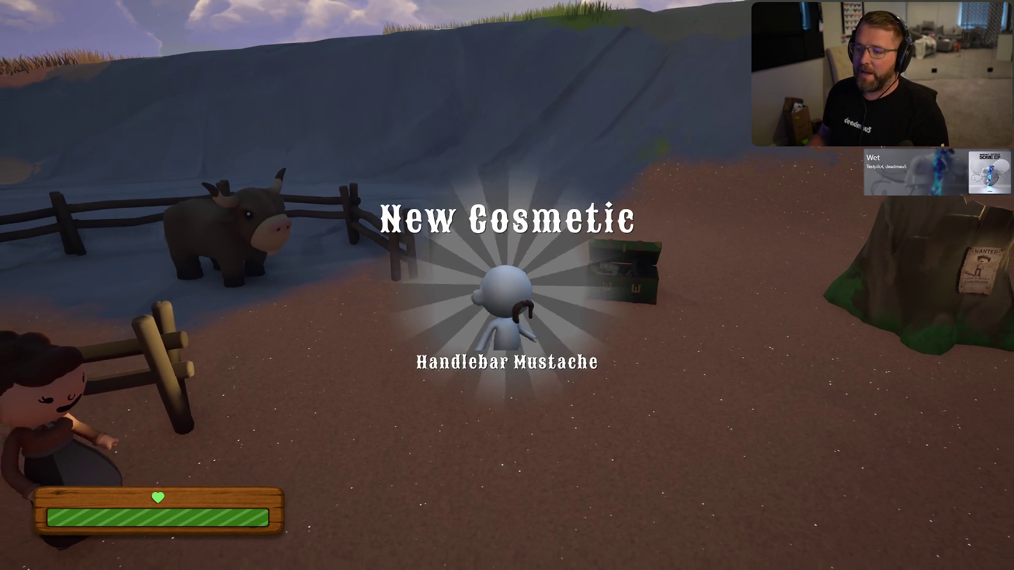
pyautogui.press('w')
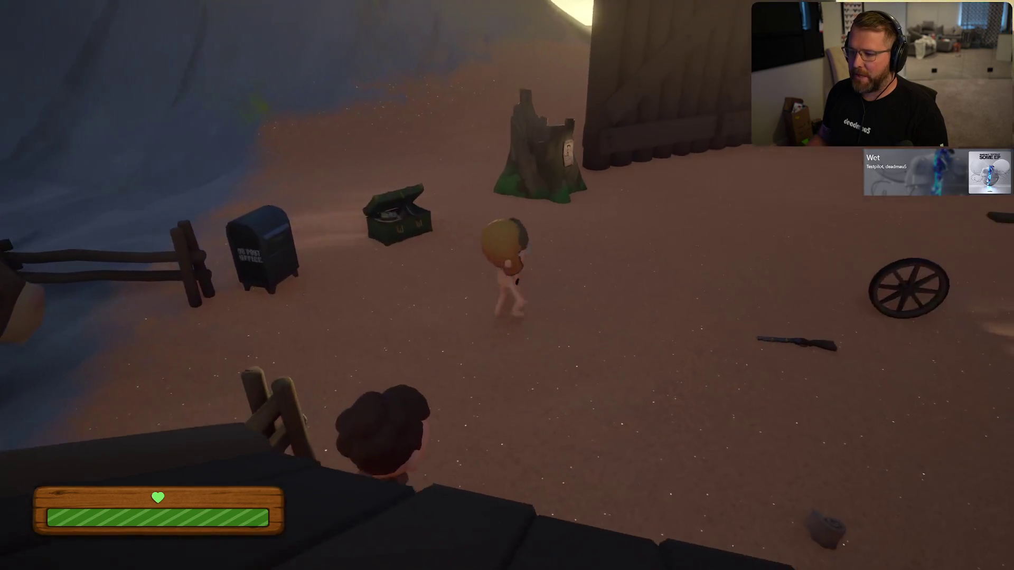
pyautogui.press('shift')
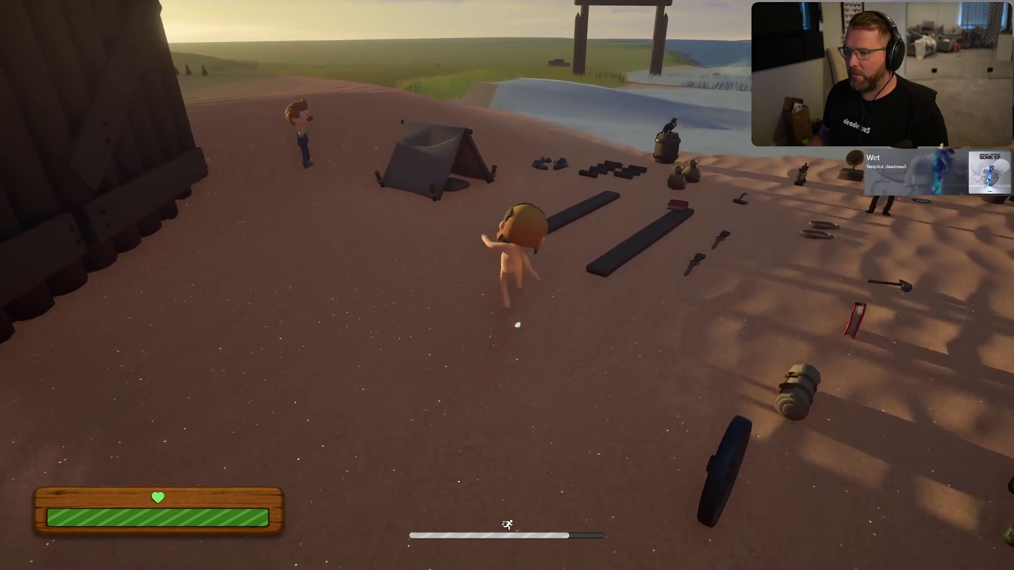
pyautogui.press('a')
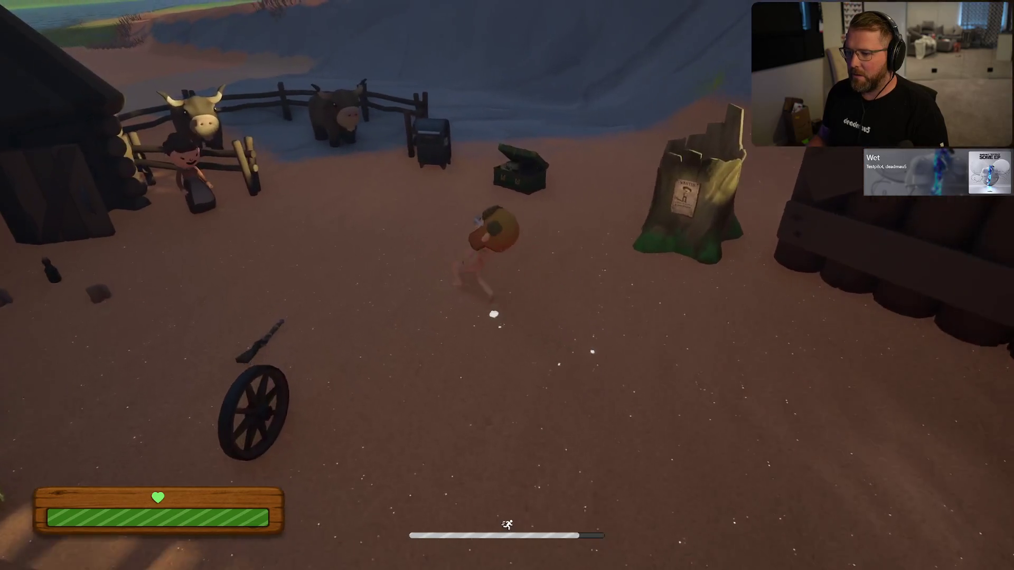
pyautogui.press('e')
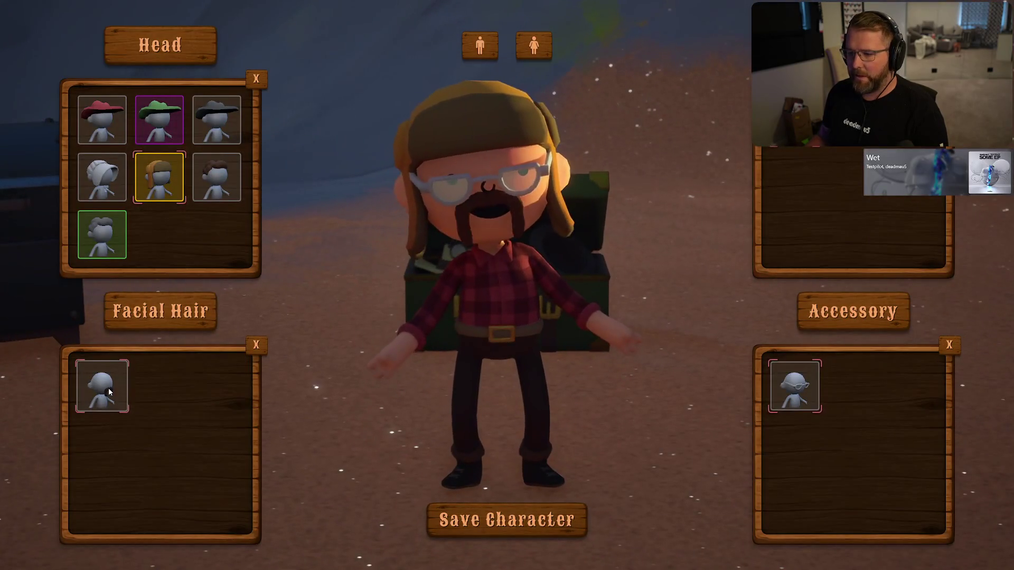
pyautogui.press('Escape')
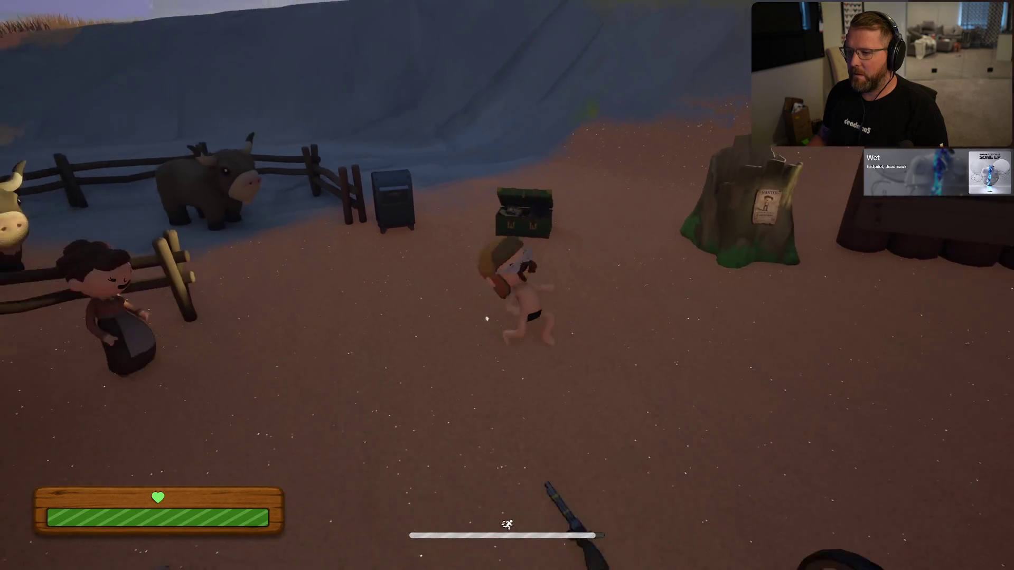
pyautogui.press('s')
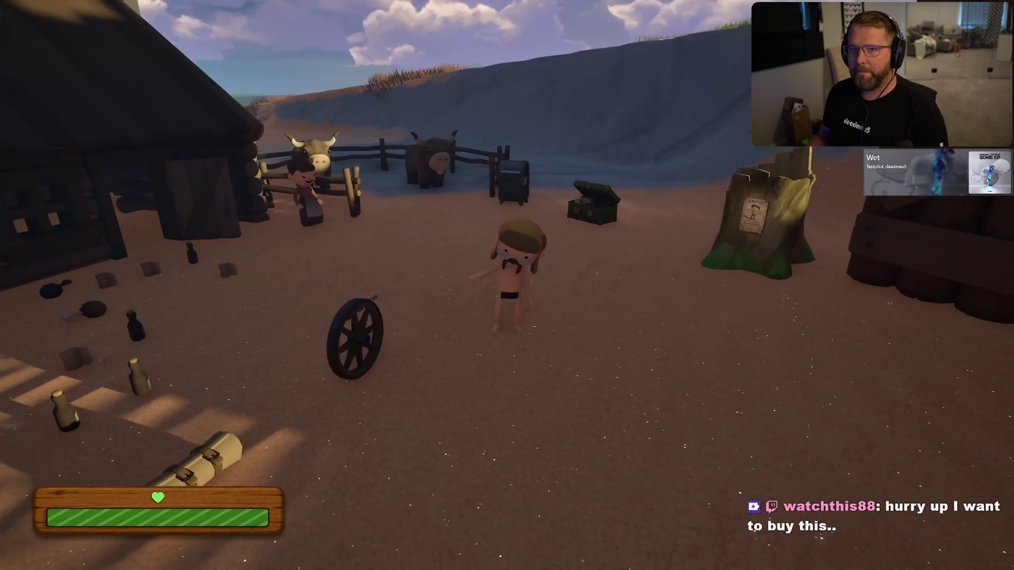
# Exit the game session from the pause menu and confirm with Yes
pyautogui.press('Escape')
pyautogui.click(329, 402)
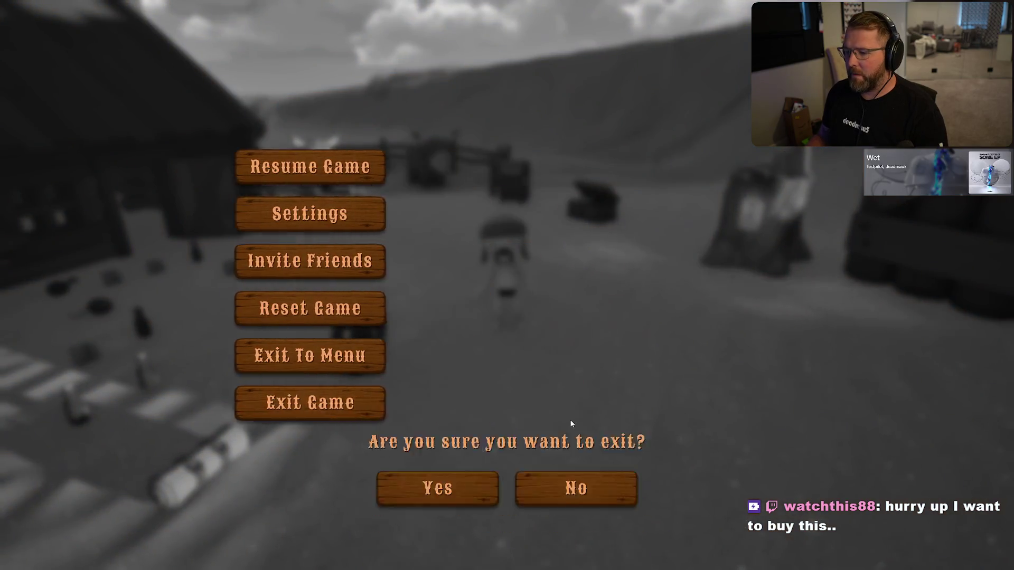
pyautogui.click(453, 298)
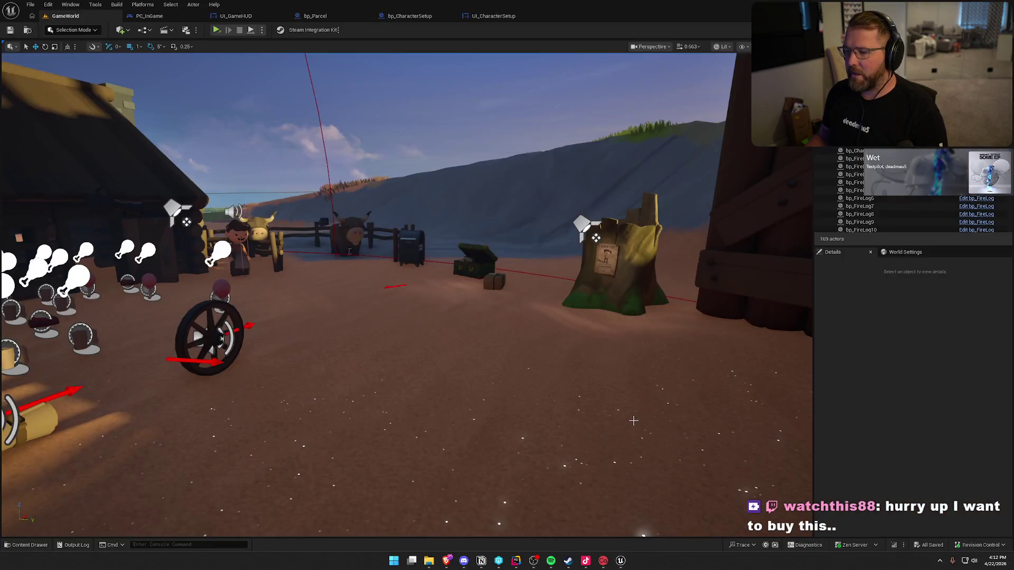
# From the Steam tray menu, open the Library inventory and view the Handlebar Mustache details
pyautogui.click(940, 562)
pyautogui.rightClick(941, 538)
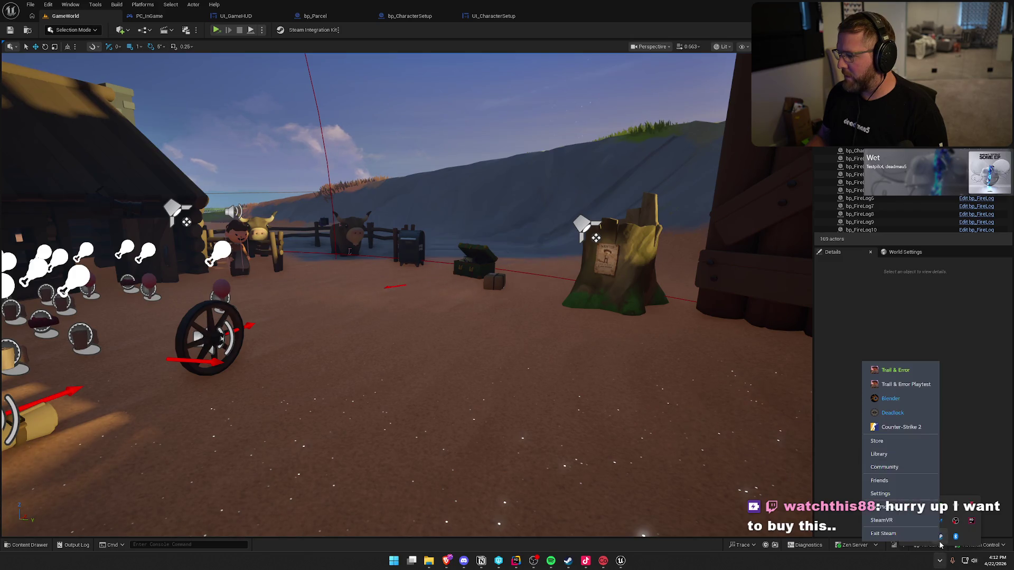
pyautogui.click(880, 454)
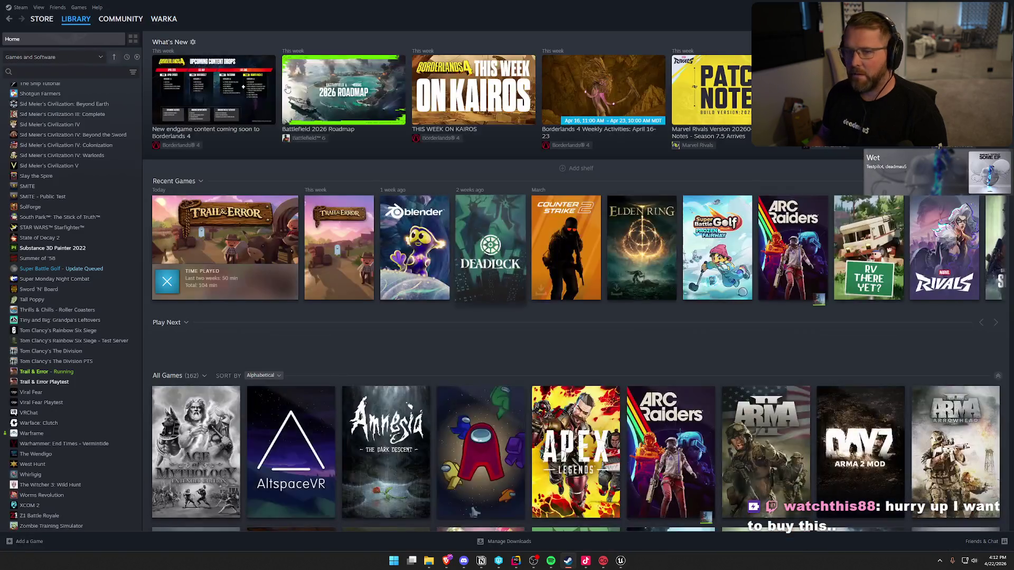
pyautogui.click(38, 7)
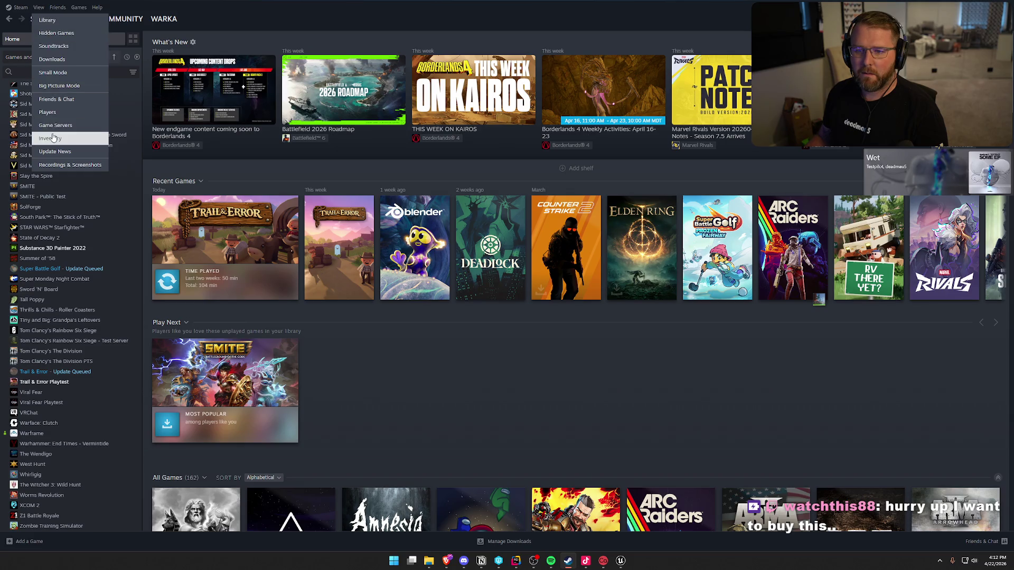
pyautogui.click(48, 137)
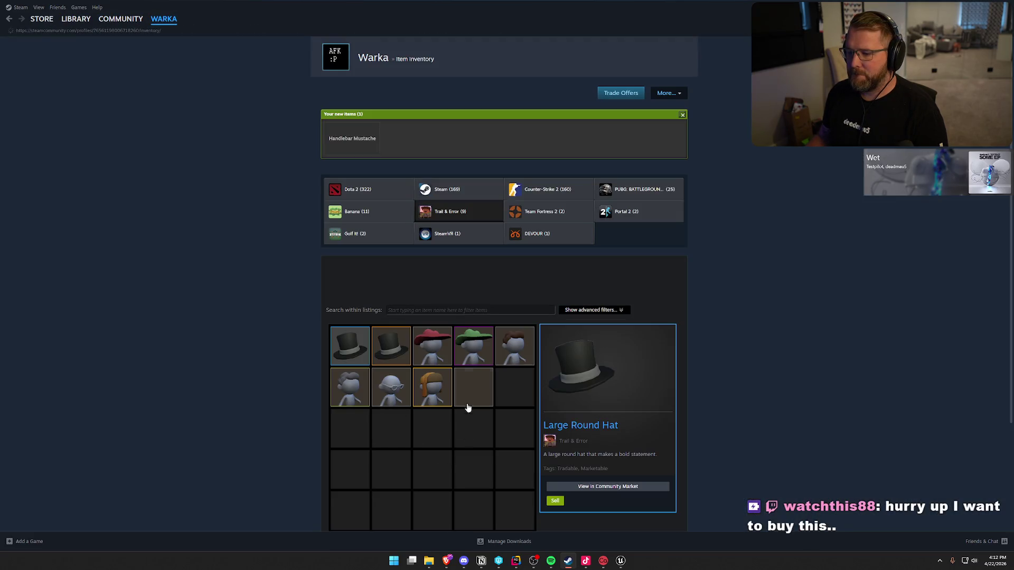
pyautogui.click(466, 408)
pyautogui.scroll(-2, 454, 468)
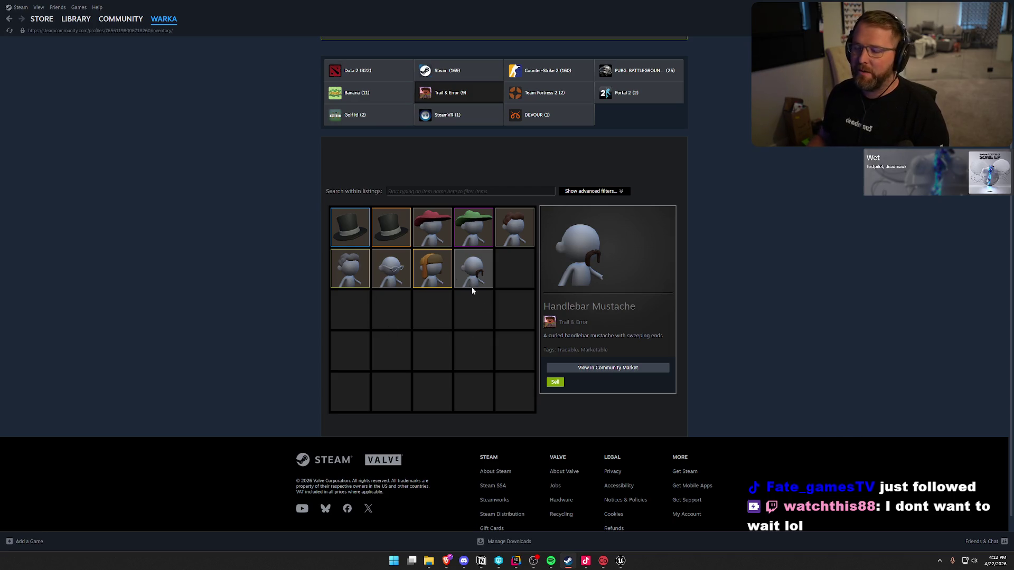
# Compare the Cowboy Hat, Trapper Hat and Handlebar Mustache details, then return to Unreal Editor
pyautogui.click(447, 232)
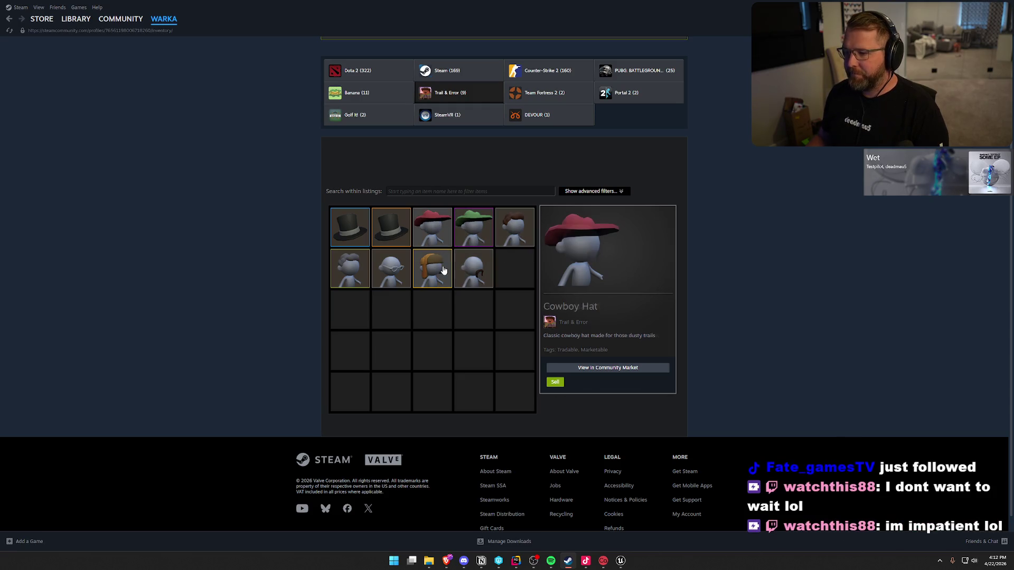
pyautogui.click(432, 269)
pyautogui.click(472, 268)
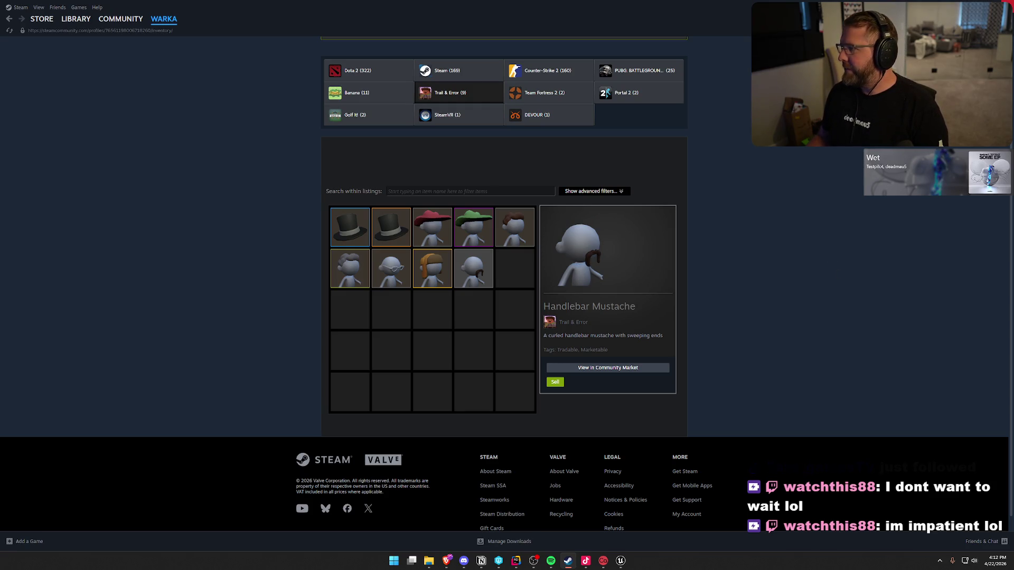
pyautogui.hotkey('alt', 'Tab')
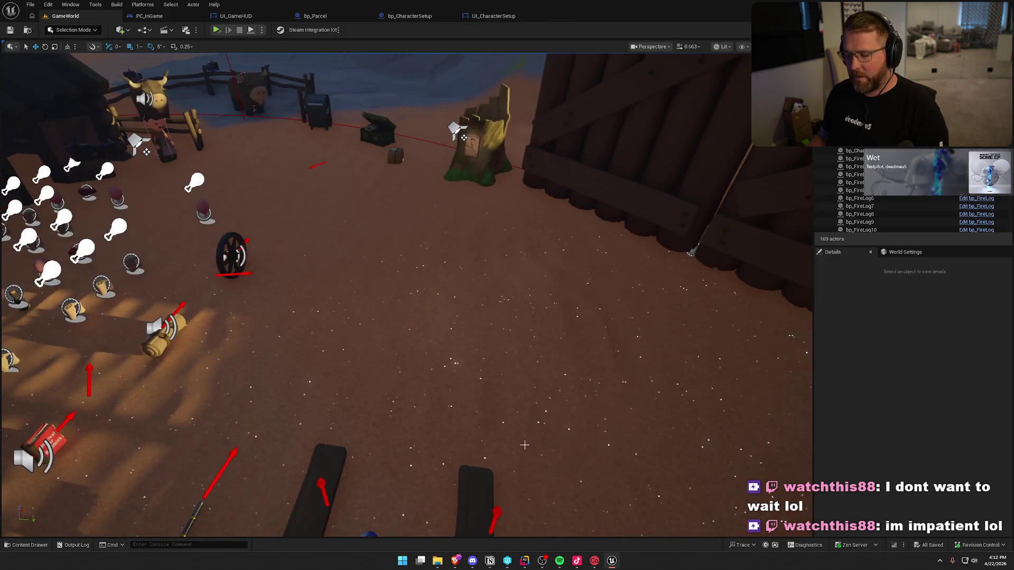
# Check off 'Setup temporary clothing equip' and drag the Character Customization card to Needs testing
pyautogui.click(490, 561)
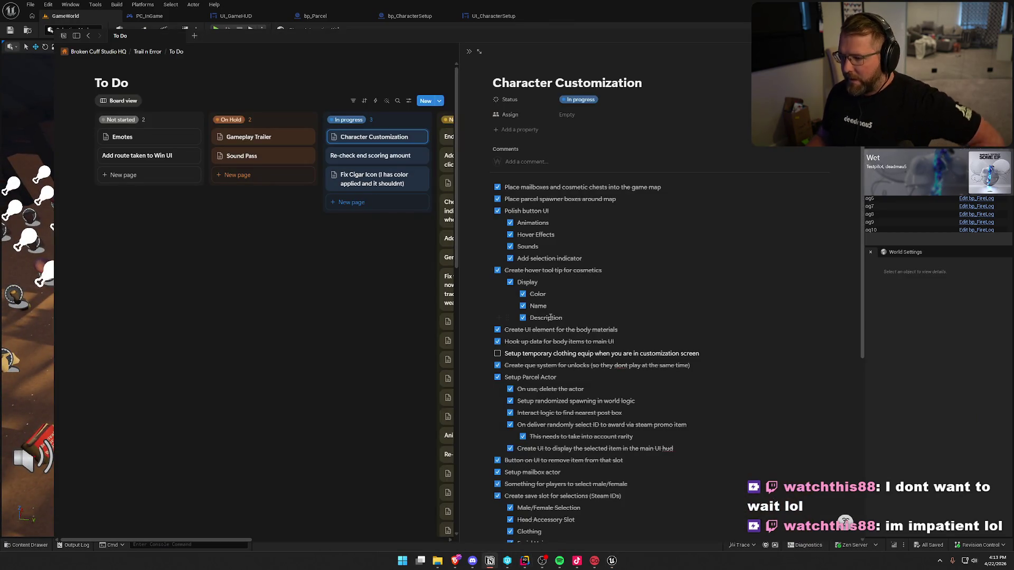
pyautogui.click(497, 355)
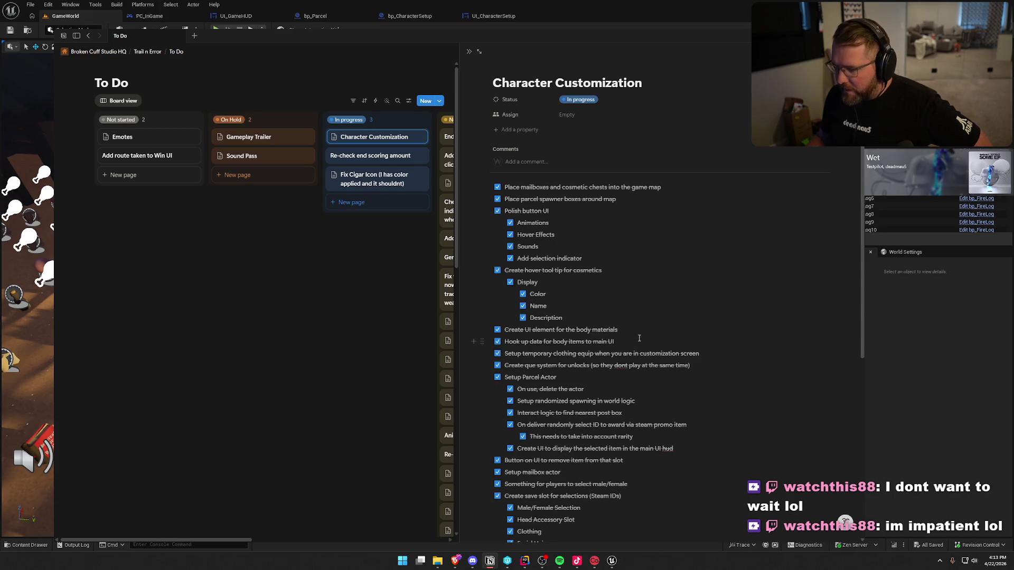
pyautogui.scroll(-5, 607, 343)
pyautogui.scroll(5, 646, 343)
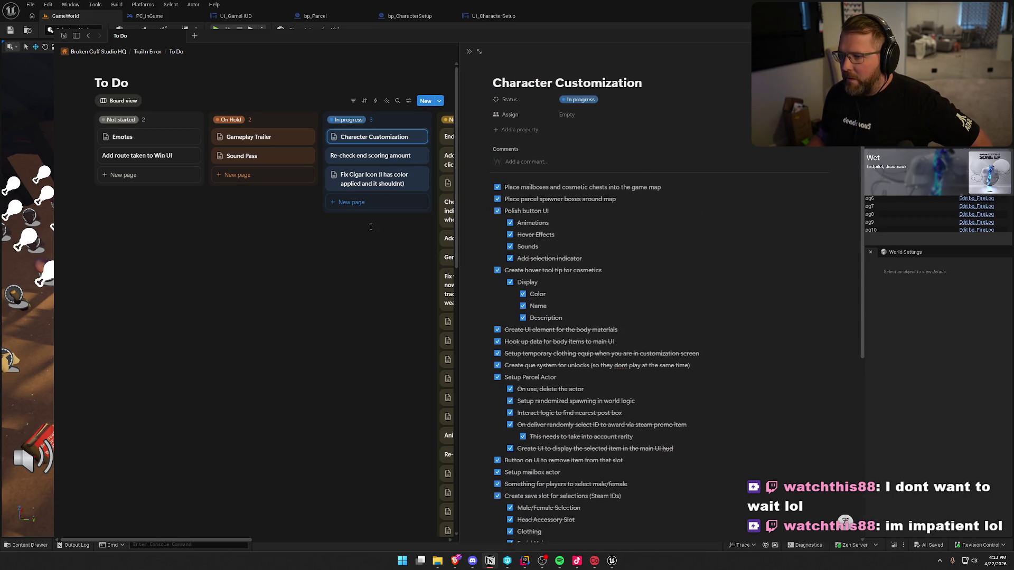
pyautogui.press('Escape')
pyautogui.moveTo(381, 138); pyautogui.dragTo(471, 139)
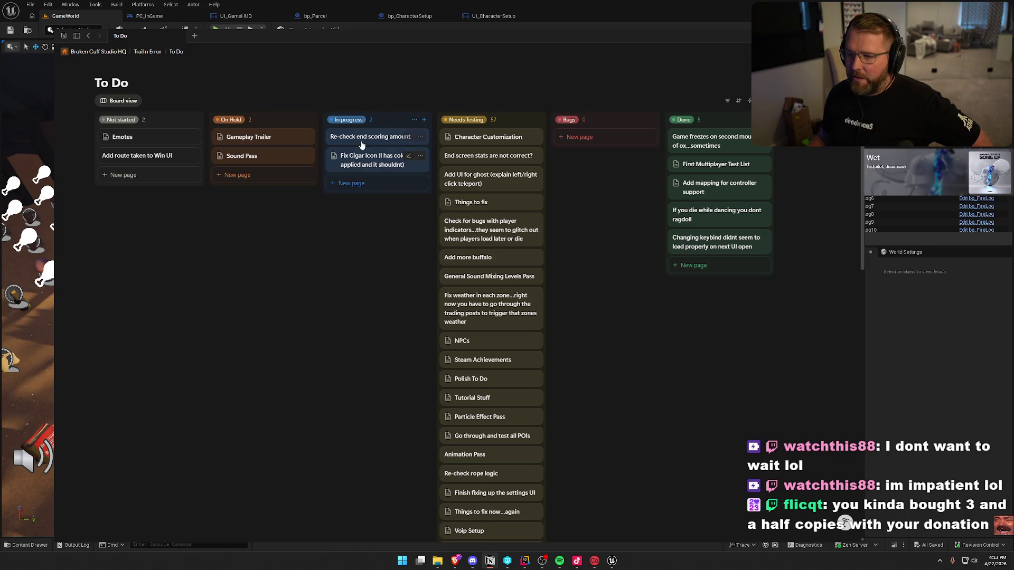
# Peek at the Re-check end scoring amount card, then open the Fix Cigar Icon task
pyautogui.click(382, 144)
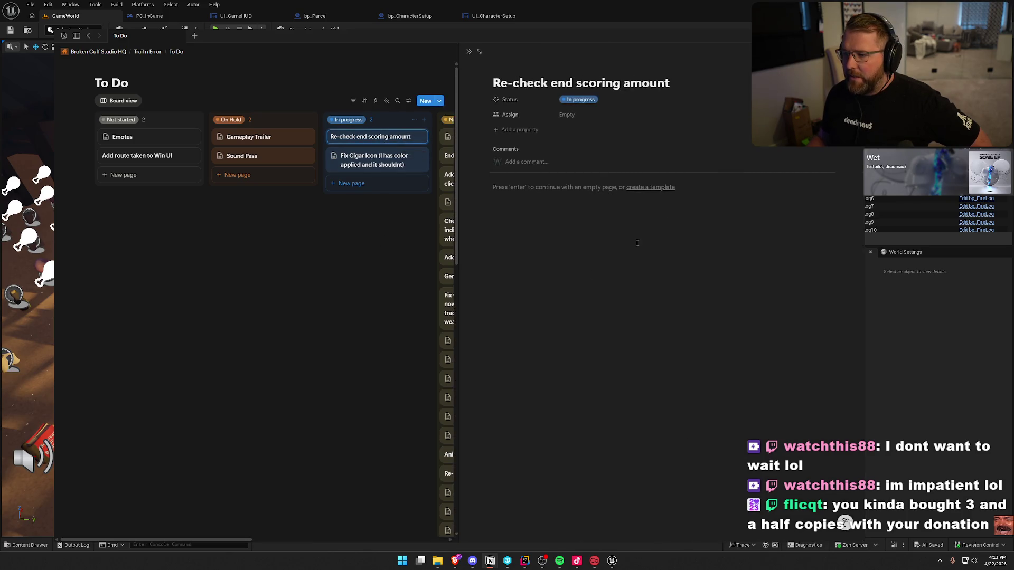
pyautogui.click(303, 298)
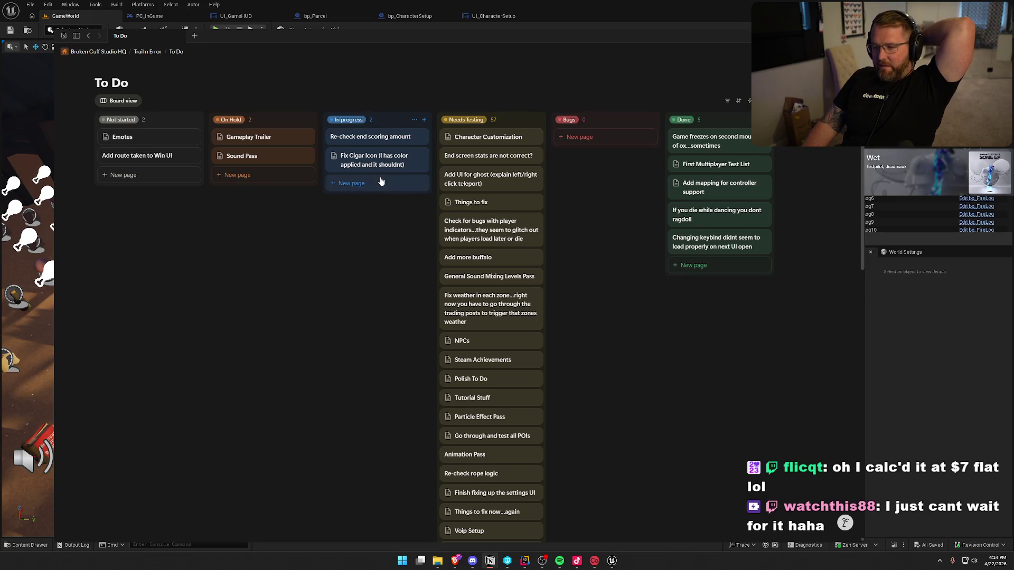
pyautogui.click(374, 160)
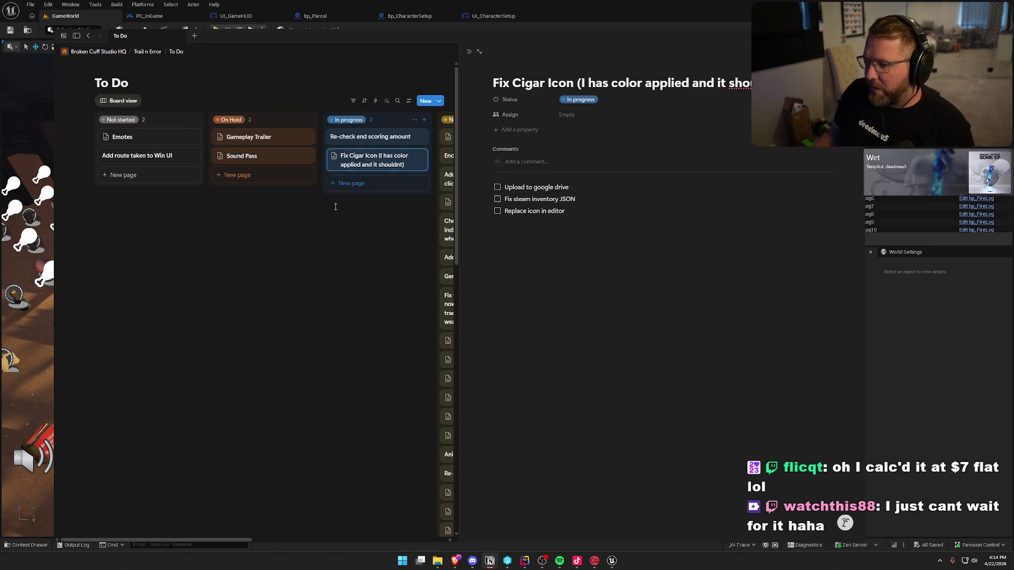
# Open the Re-check end scoring amount task, then reopen the Fix Cigar Icon task
pyautogui.click(357, 139)
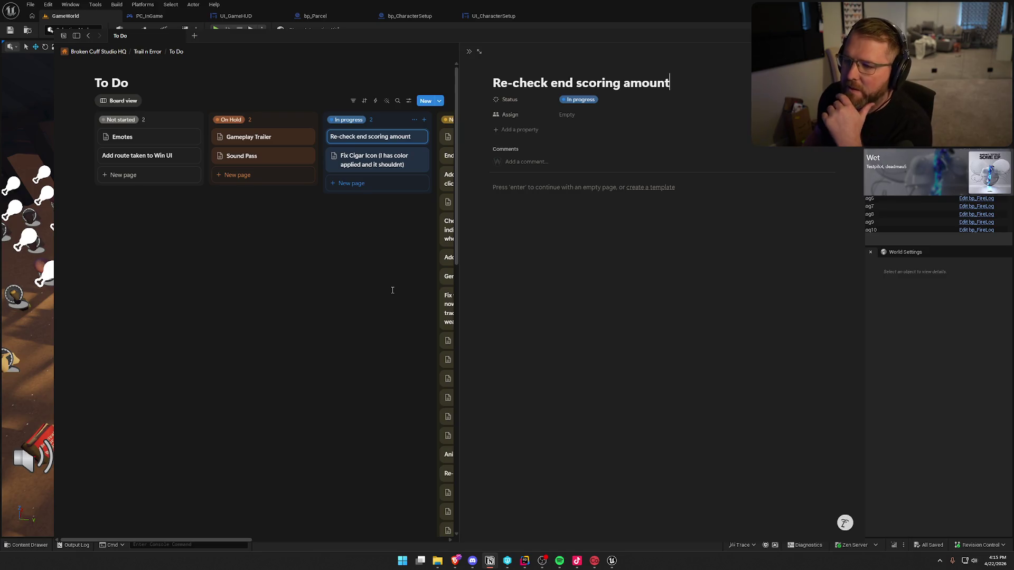
pyautogui.click(378, 168)
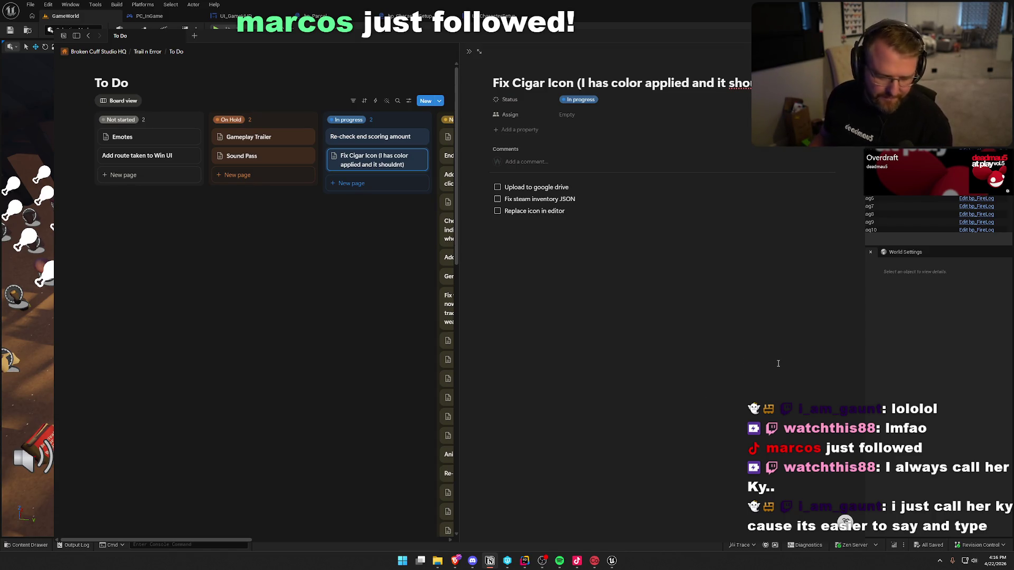
# Switch from Notion back to the Unreal editor's GameWorld level view
pyautogui.hotkey('alt', 'Tab')
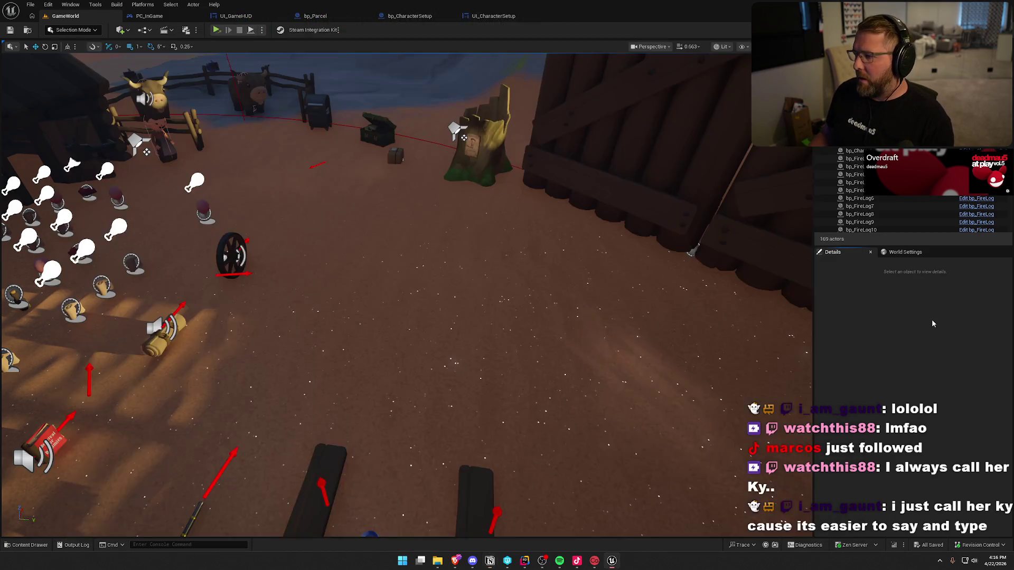
# In the content browser, open UI Assets > CosmeticIcon and delete the TopHat texture
pyautogui.hotkey('ctrl', 'space')
pyautogui.click(25, 419)
pyautogui.doubleClick(181, 407)
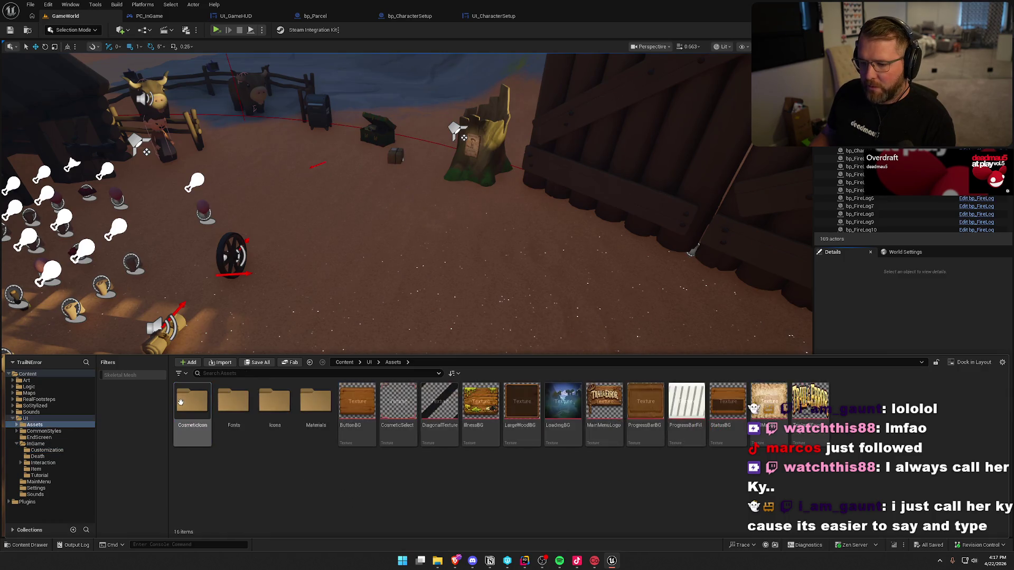
pyautogui.doubleClick(192, 404)
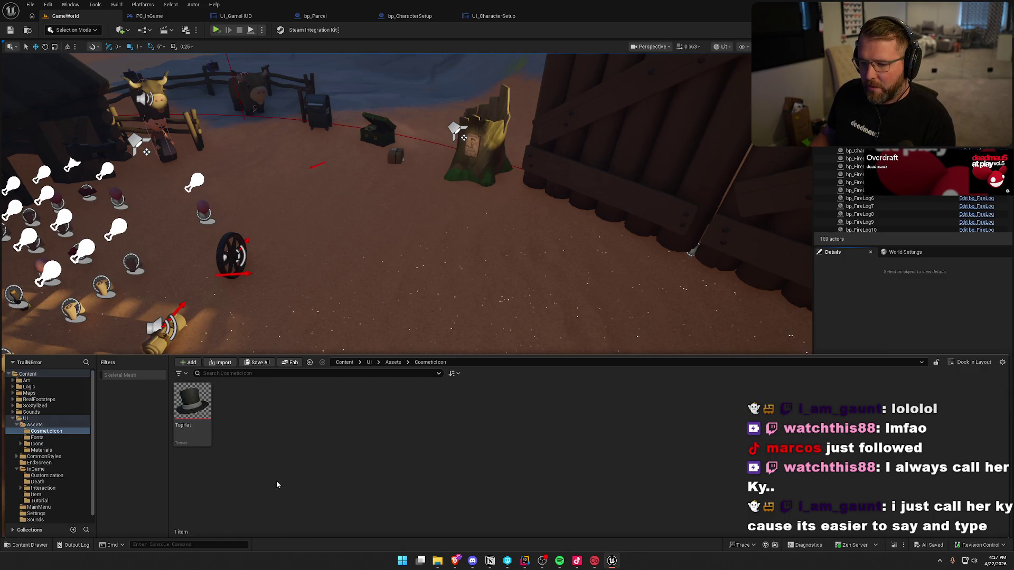
pyautogui.click(54, 438)
pyautogui.click(47, 431)
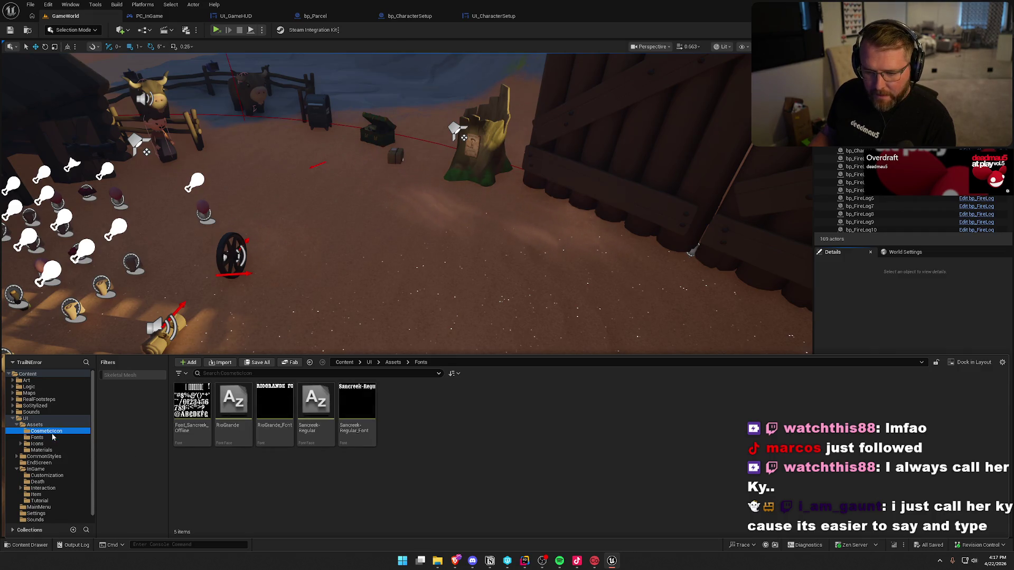
pyautogui.click(192, 409)
pyautogui.press('Delete')
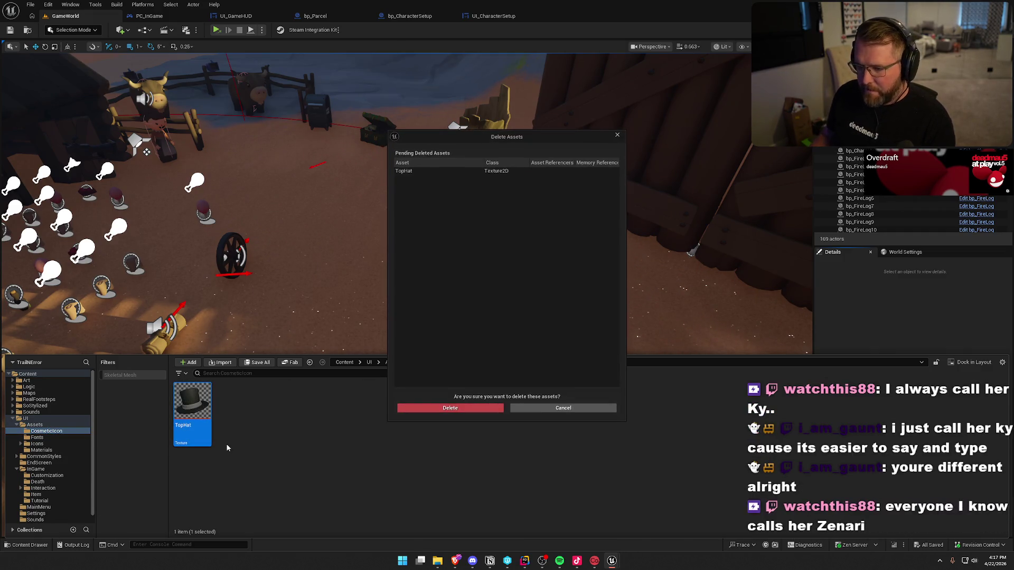
pyautogui.click(445, 407)
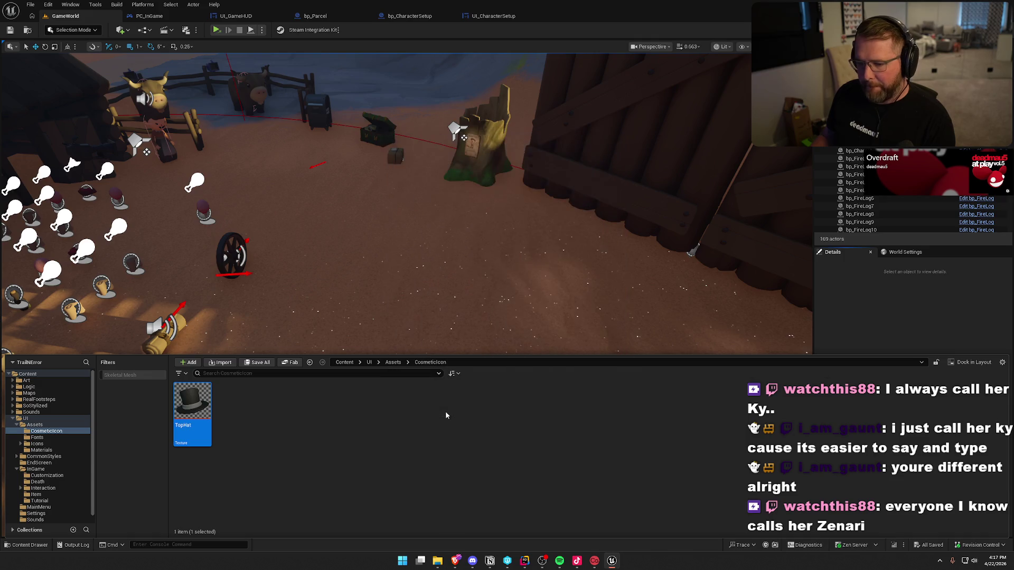
# Delete the now-empty CosmeticIcon folder from UI Assets
pyautogui.click(34, 425)
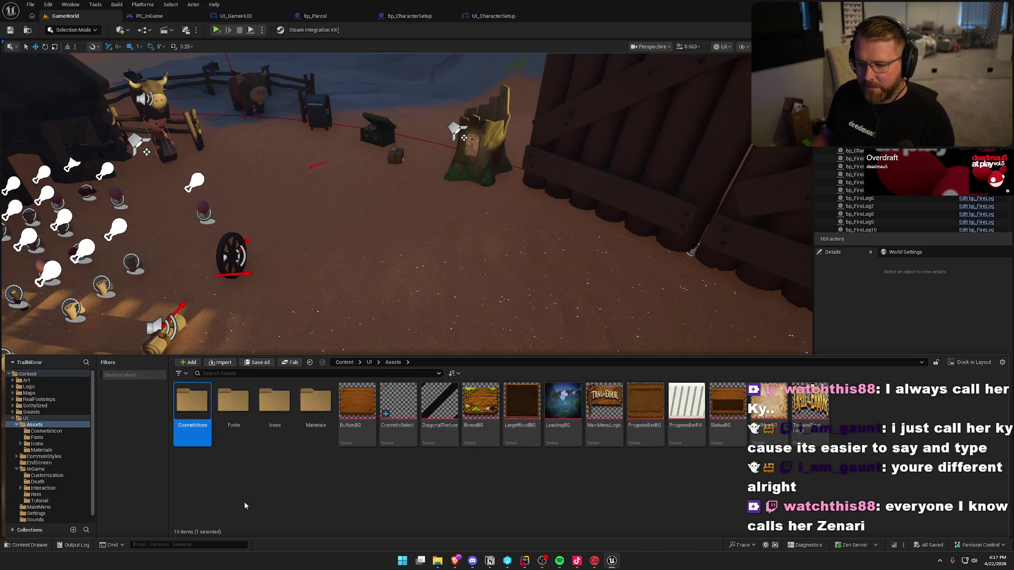
pyautogui.press('Delete')
pyautogui.click(275, 529)
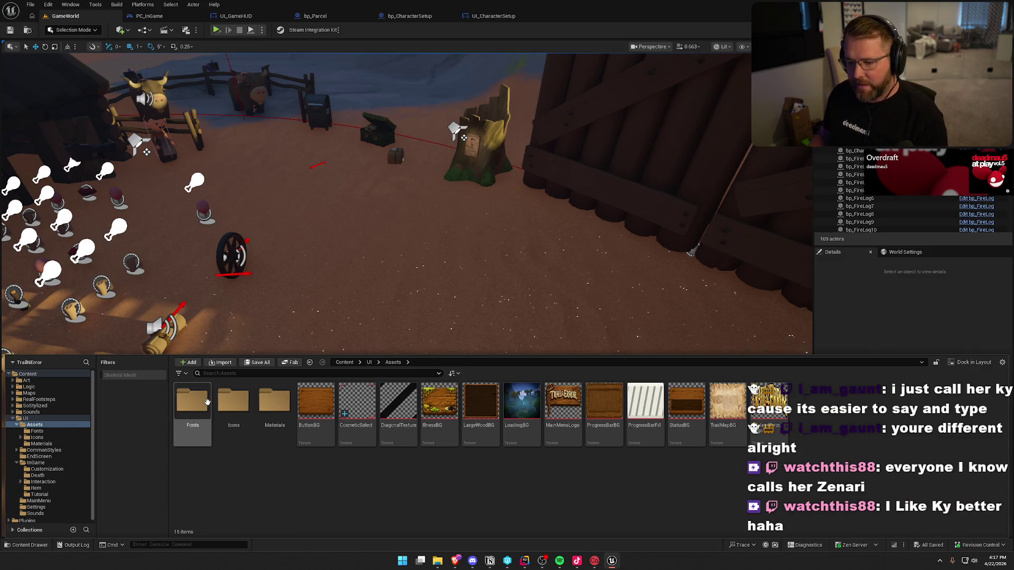
# Reimport and check out the 4080_Cigar_200 texture in Icons > Cosmetics, then inspect it
pyautogui.doubleClick(233, 401)
pyautogui.doubleClick(192, 401)
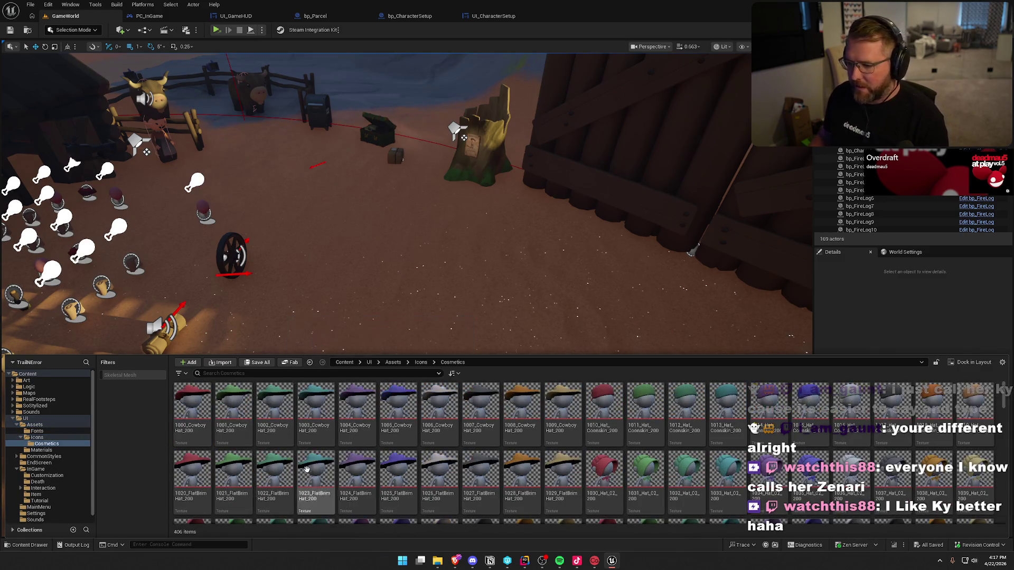
pyautogui.scroll(-10, 303, 470)
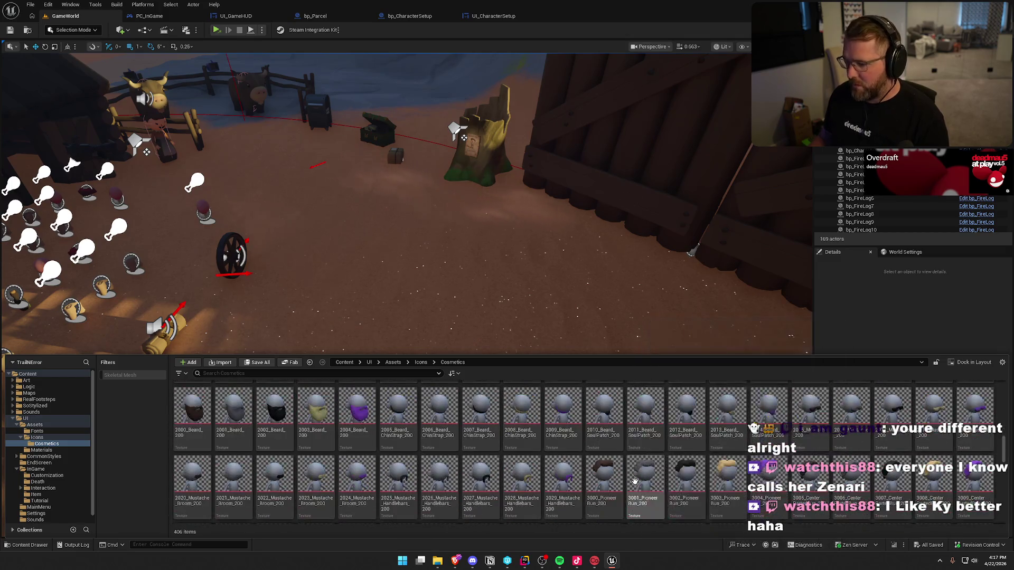
pyautogui.scroll(-5, 635, 480)
pyautogui.scroll(-5, 635, 481)
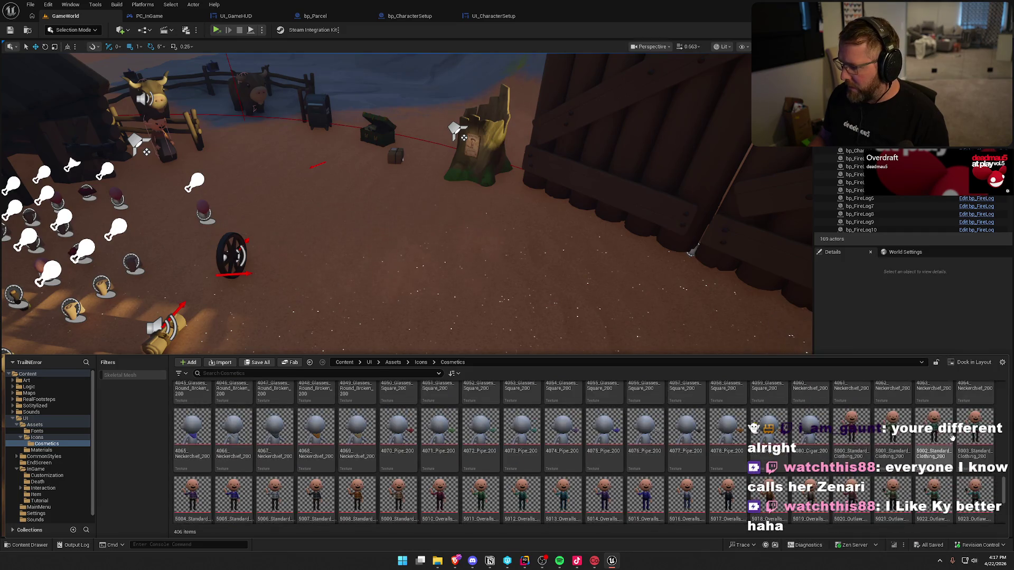
pyautogui.click(816, 443)
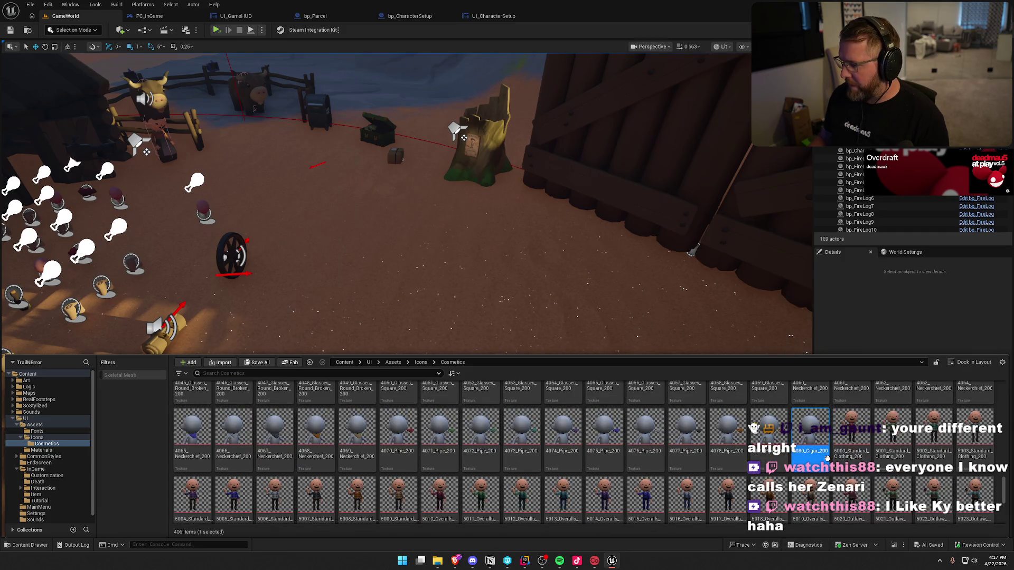
pyautogui.rightClick(808, 439)
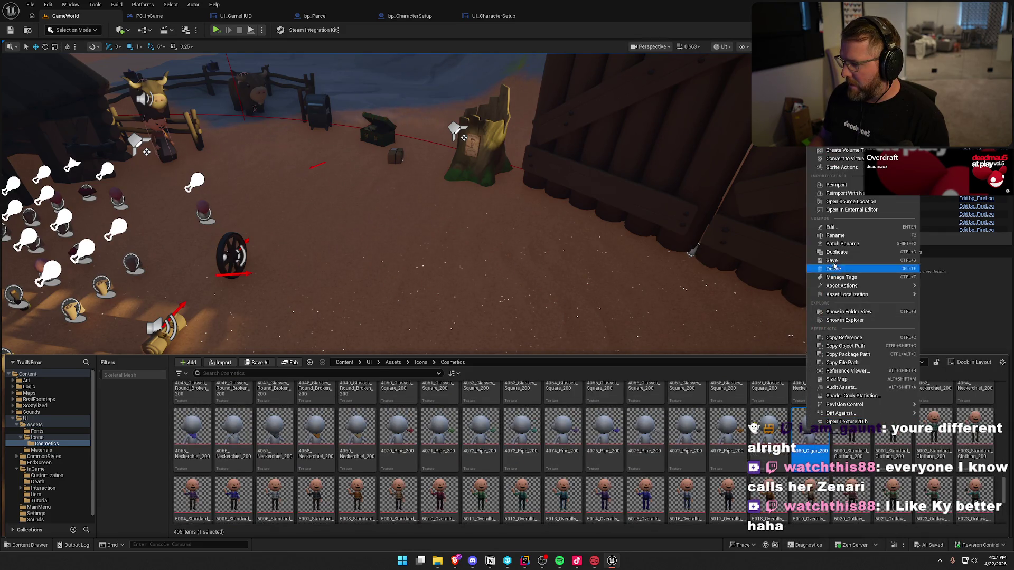
pyautogui.click(840, 184)
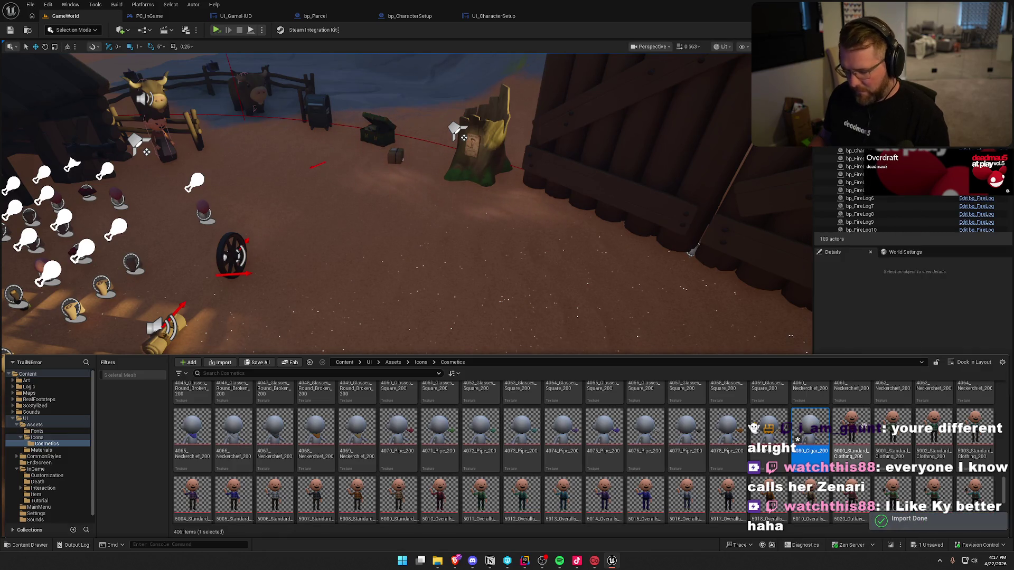
pyautogui.click(519, 369)
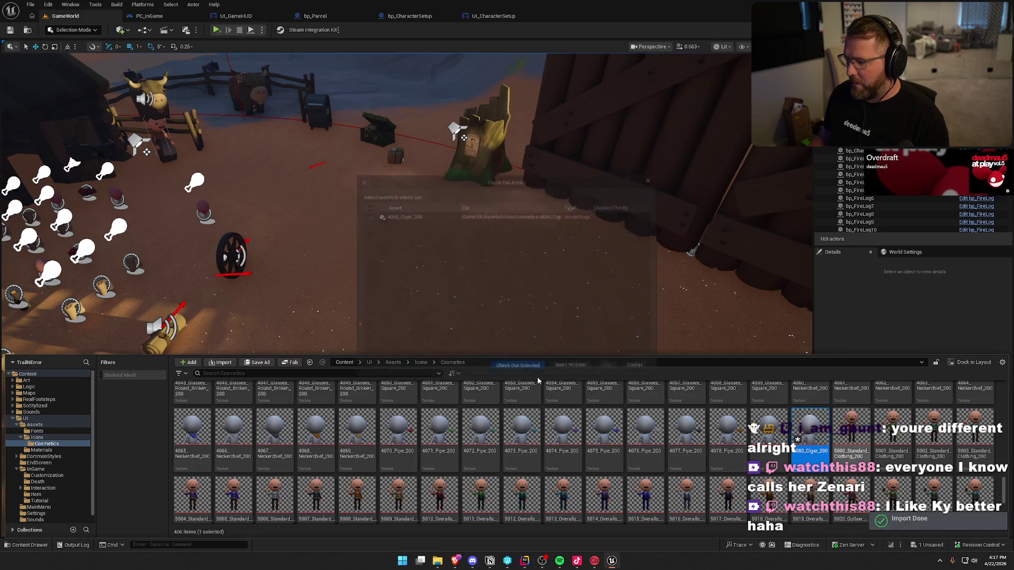
pyautogui.doubleClick(811, 430)
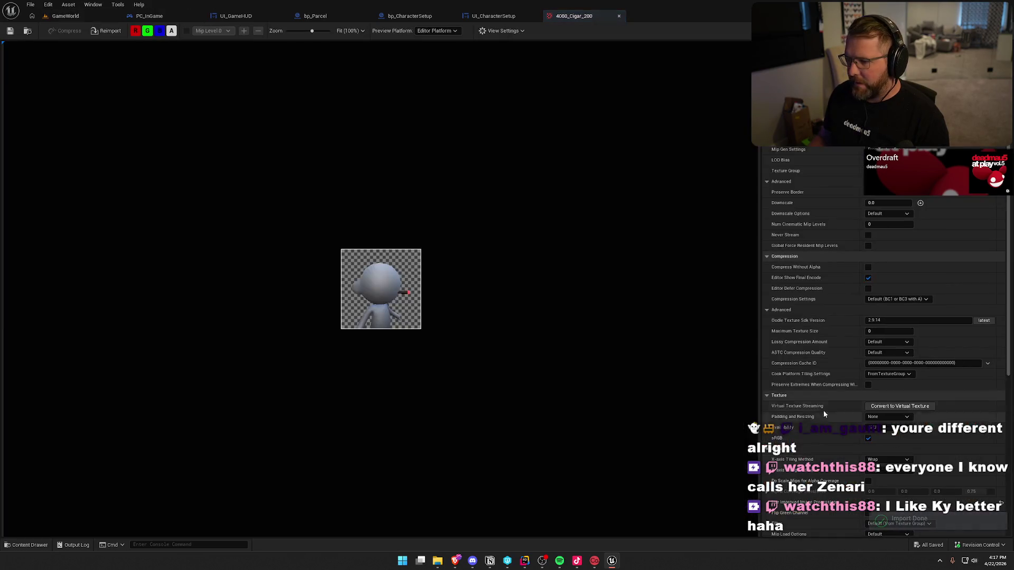
pyautogui.click(567, 16)
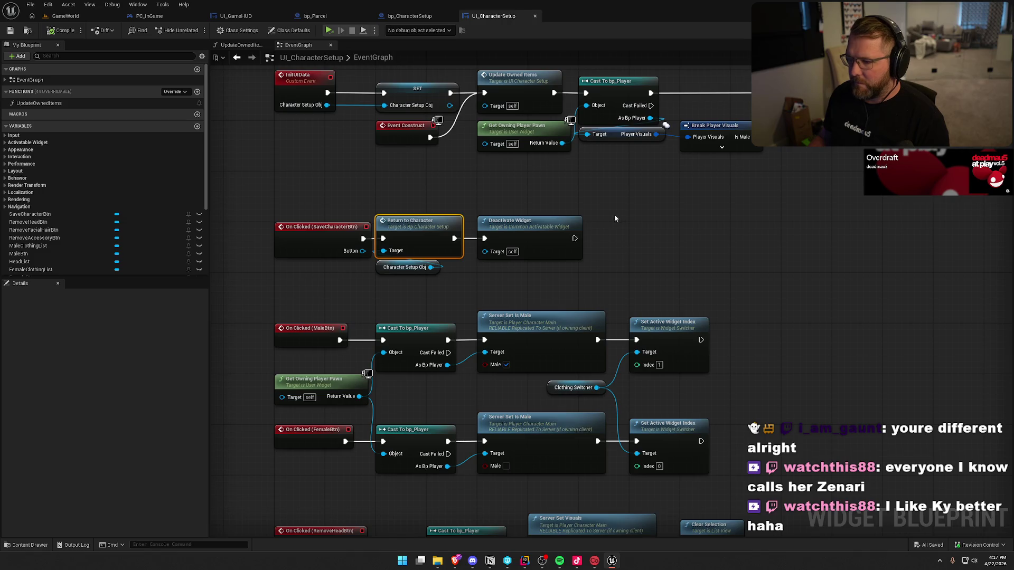
# Check off 'Replace icon in editor' on the Fix Cigar Icon page in Notion, then go back to Unreal
pyautogui.hotkey('ctrl', 'space')
pyautogui.click(490, 561)
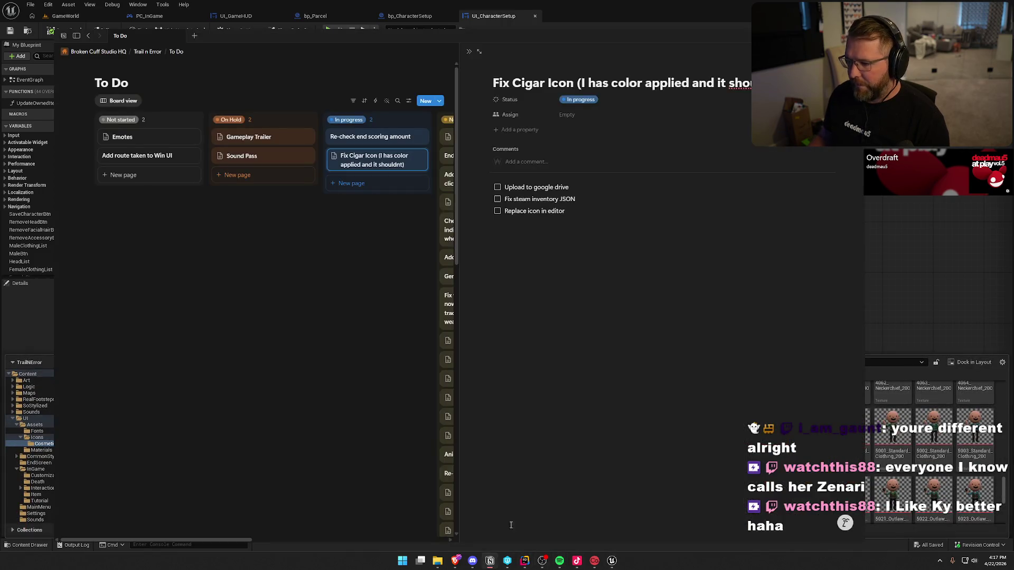
pyautogui.click(497, 210)
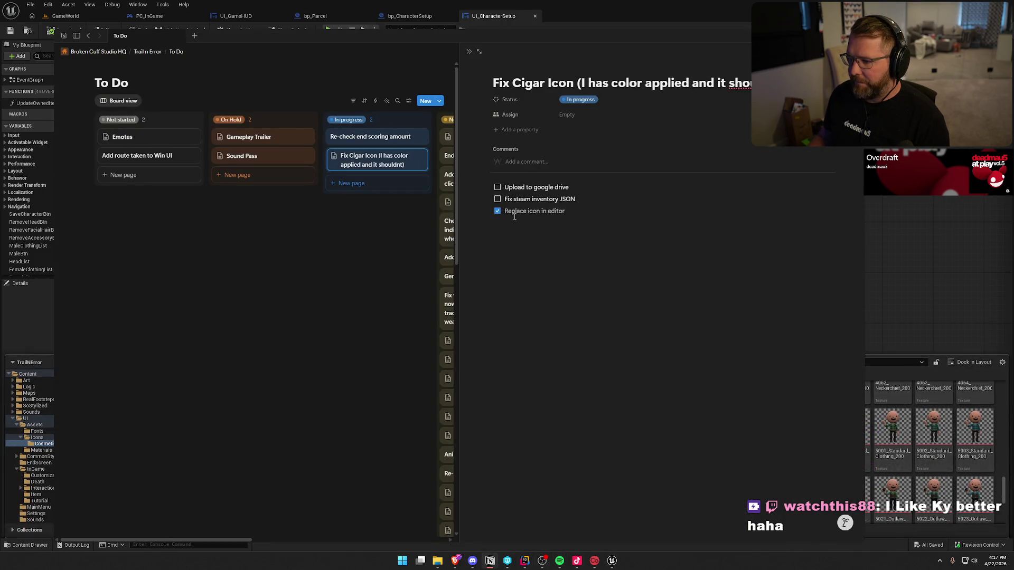
pyautogui.click(877, 238)
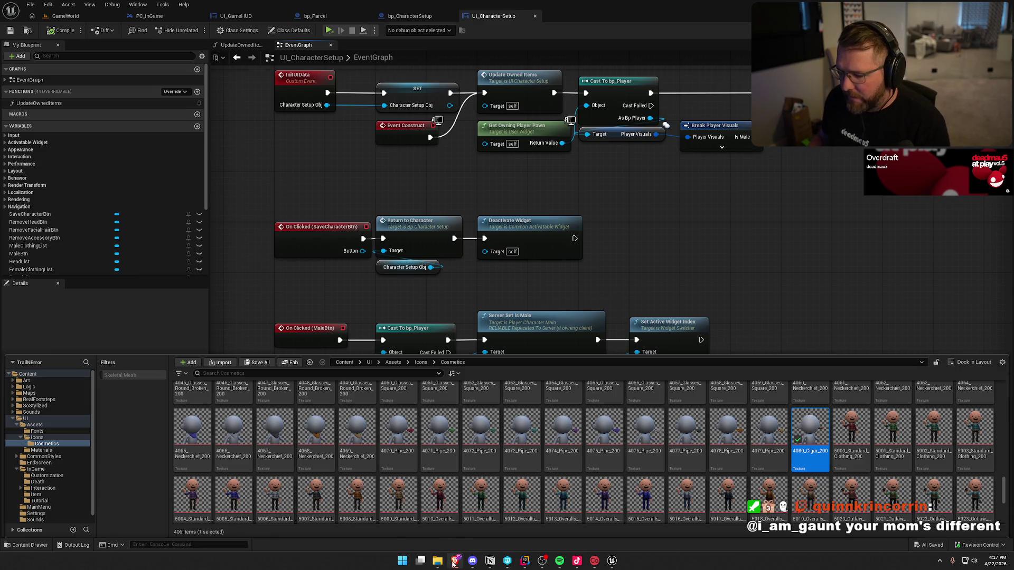
# Launch Adobe Photoshop 2026 from a Start menu search for 'pho'
pyautogui.press('super')
pyautogui.write('pho')
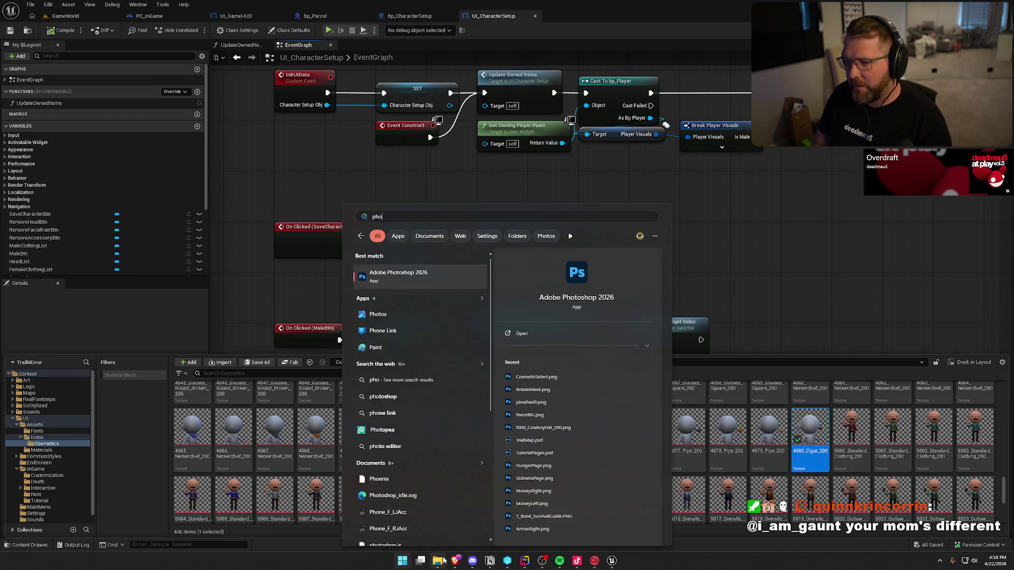
pyautogui.press('Return')
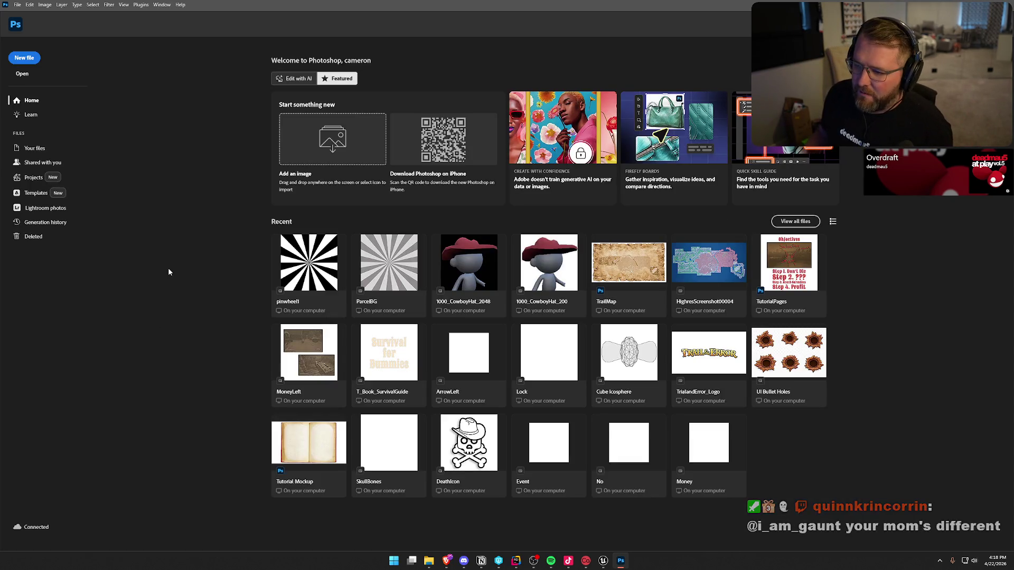
# In the Open dialog, browse the network drive to Art/TrailNError/Item_Textures/200
pyautogui.click(22, 74)
pyautogui.click(41, 214)
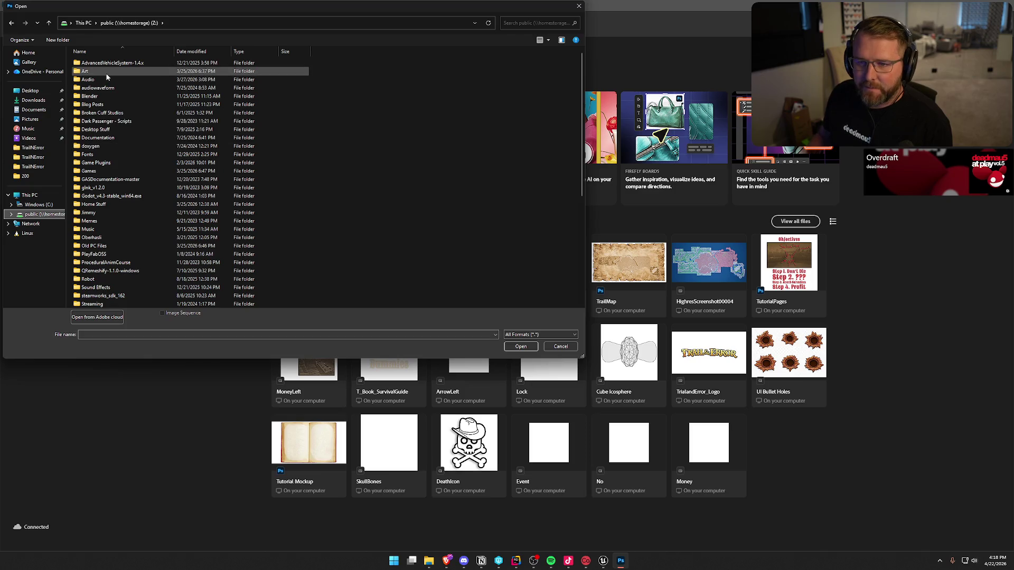
pyautogui.click(106, 72)
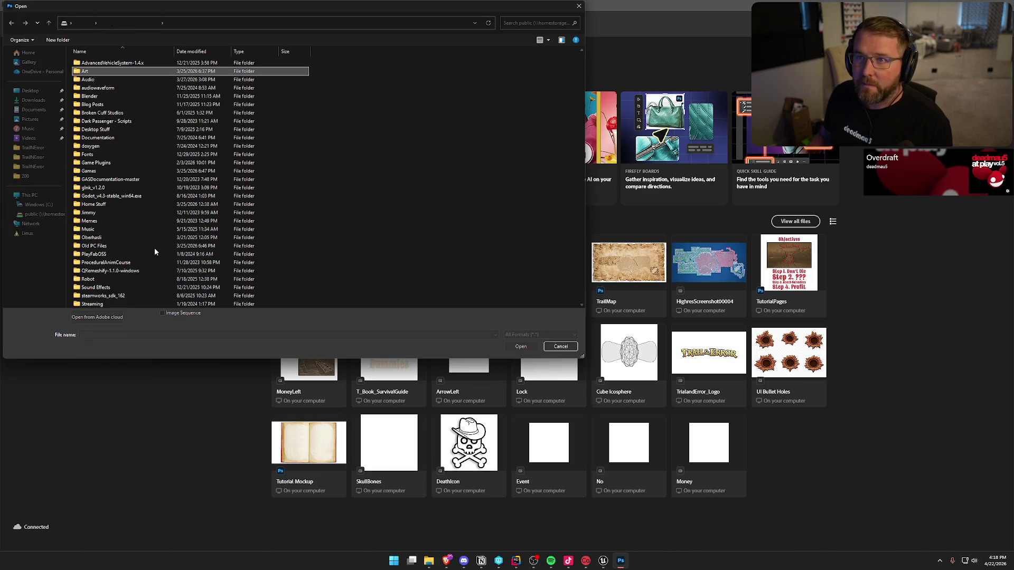
pyautogui.press('Return')
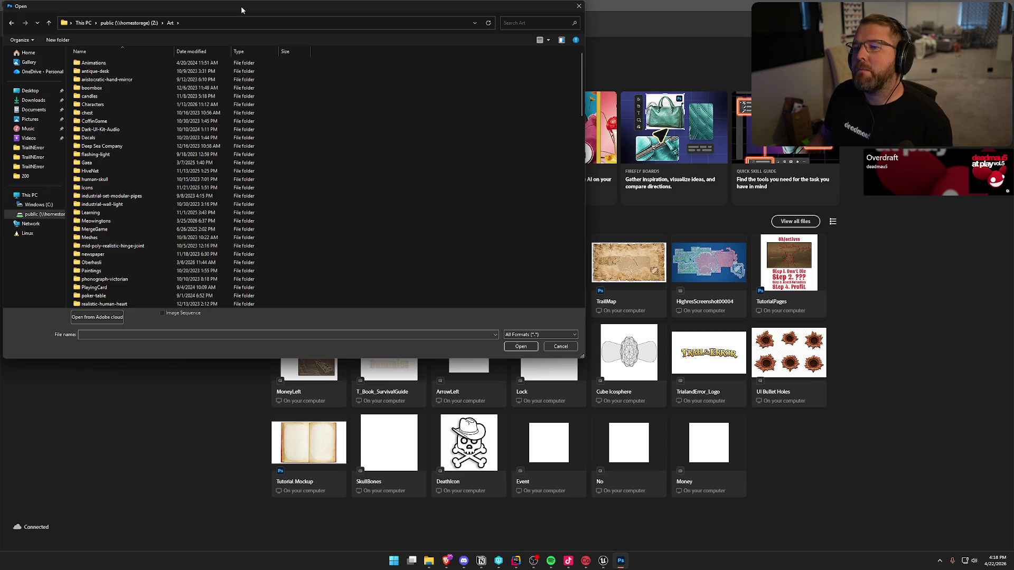
pyautogui.scroll(-5, 222, 286)
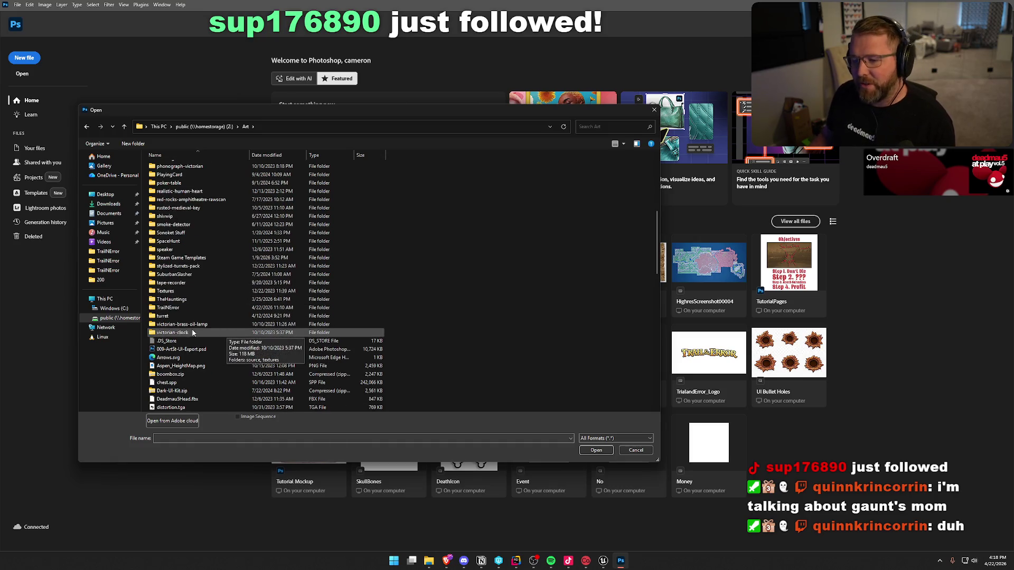
pyautogui.doubleClick(228, 309)
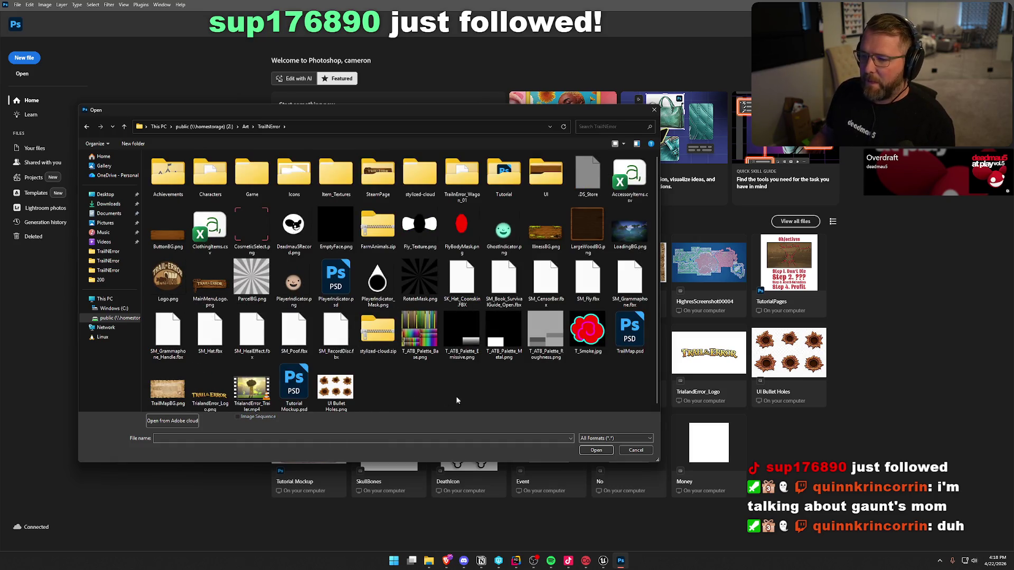
pyautogui.click(294, 177)
pyautogui.doubleClick(281, 174)
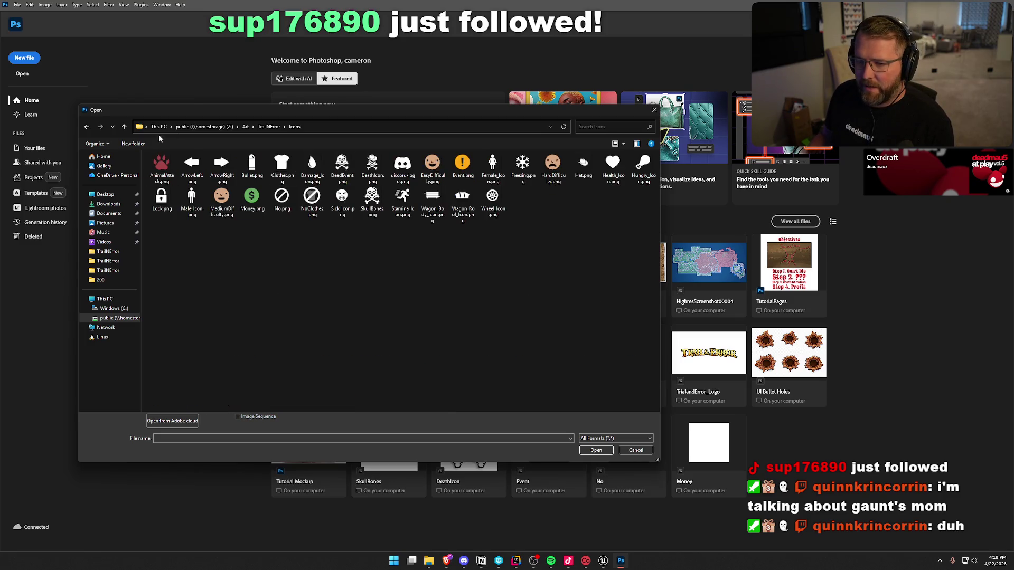
pyautogui.click(269, 126)
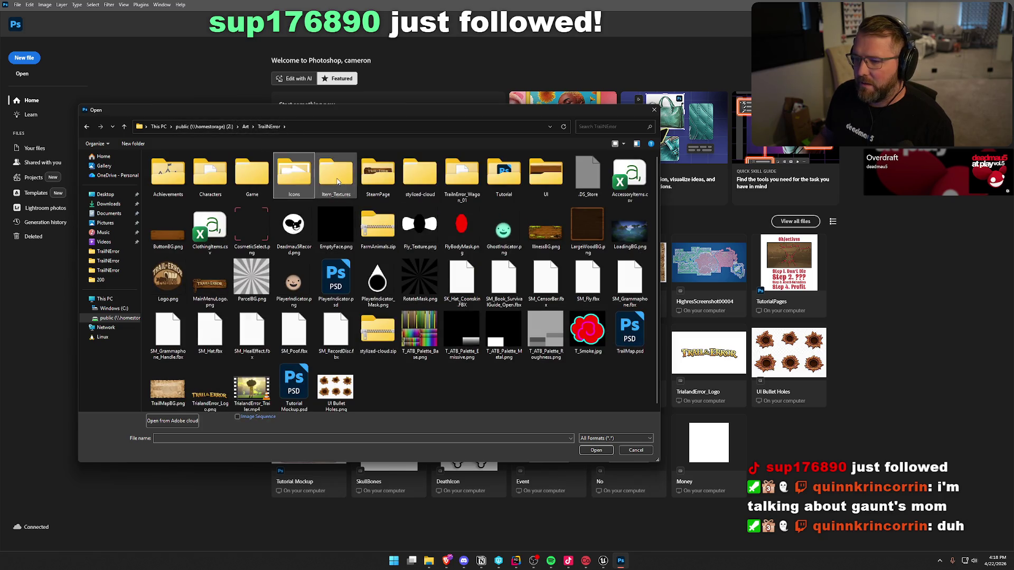
pyautogui.doubleClick(337, 178)
pyautogui.doubleClick(160, 166)
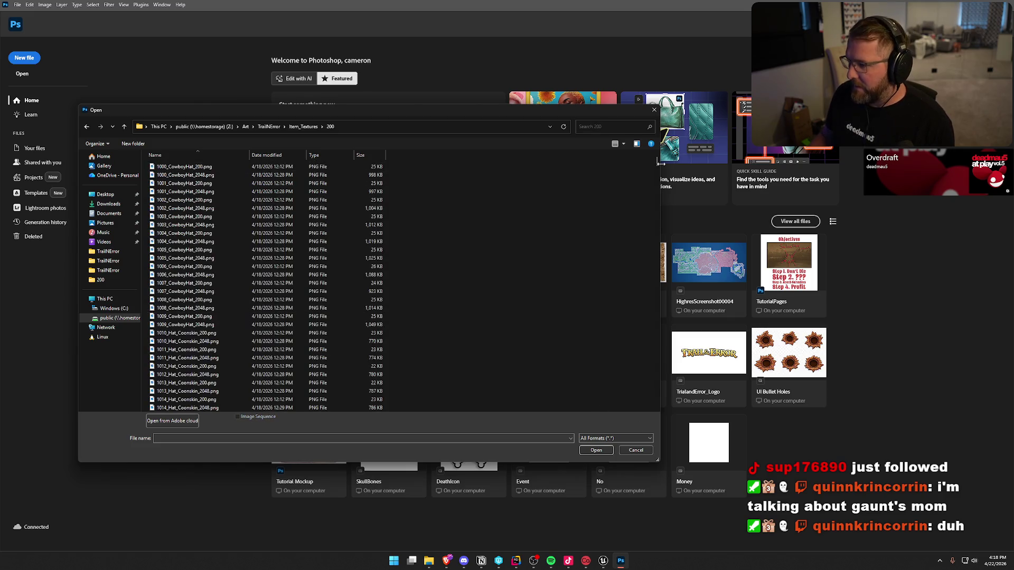
# Switch the file list to large thumbnails and open 4080_Cigar_200.png
pyautogui.click(623, 143)
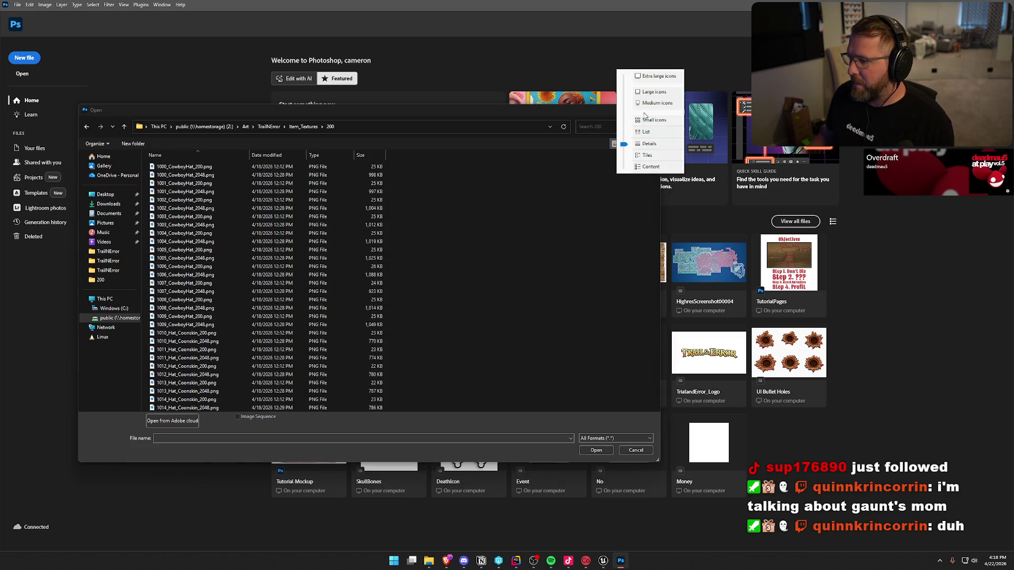
pyautogui.click(664, 94)
pyautogui.scroll(-10, 480, 302)
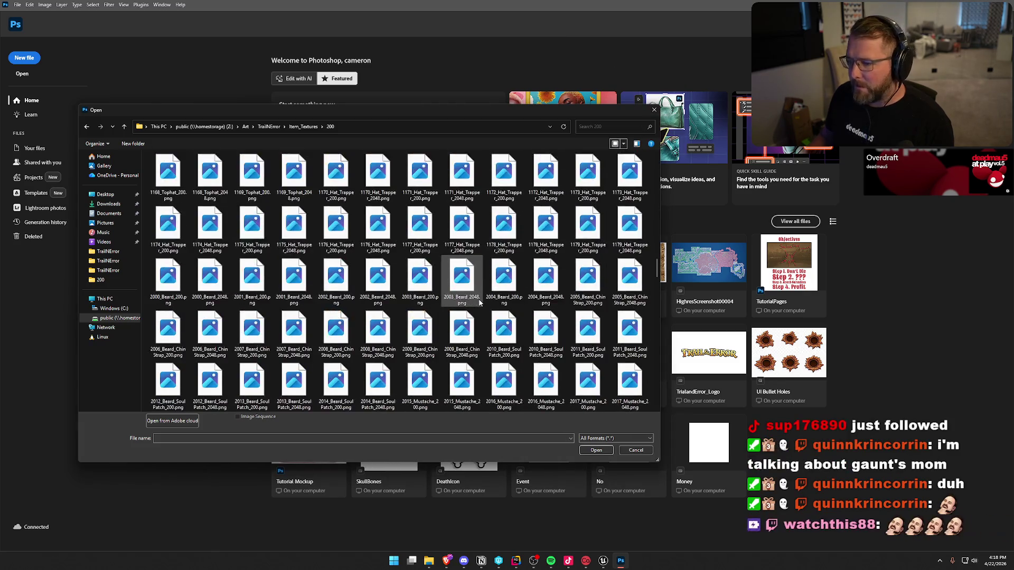
pyautogui.scroll(-10, 480, 303)
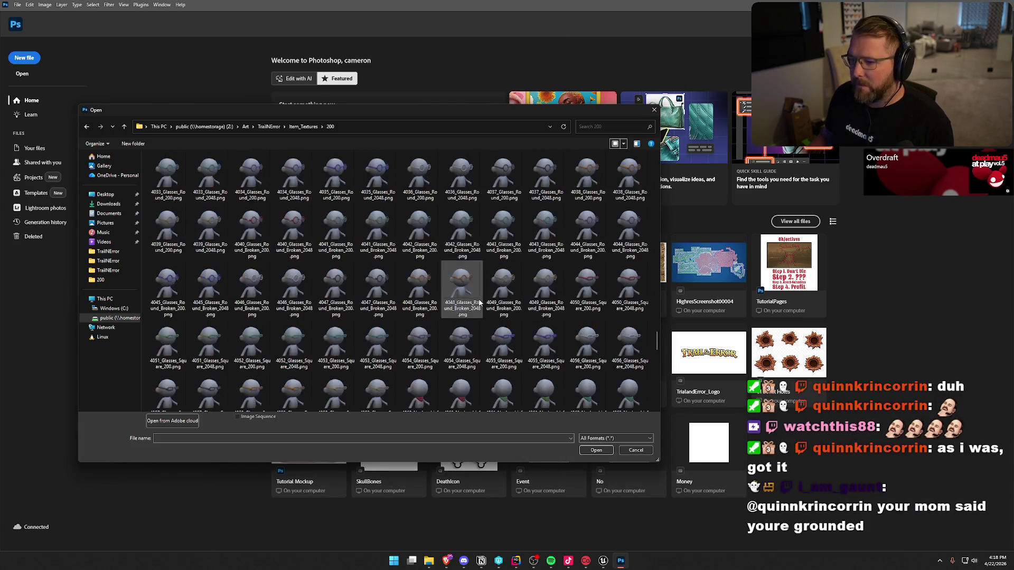
pyautogui.scroll(-5, 473, 382)
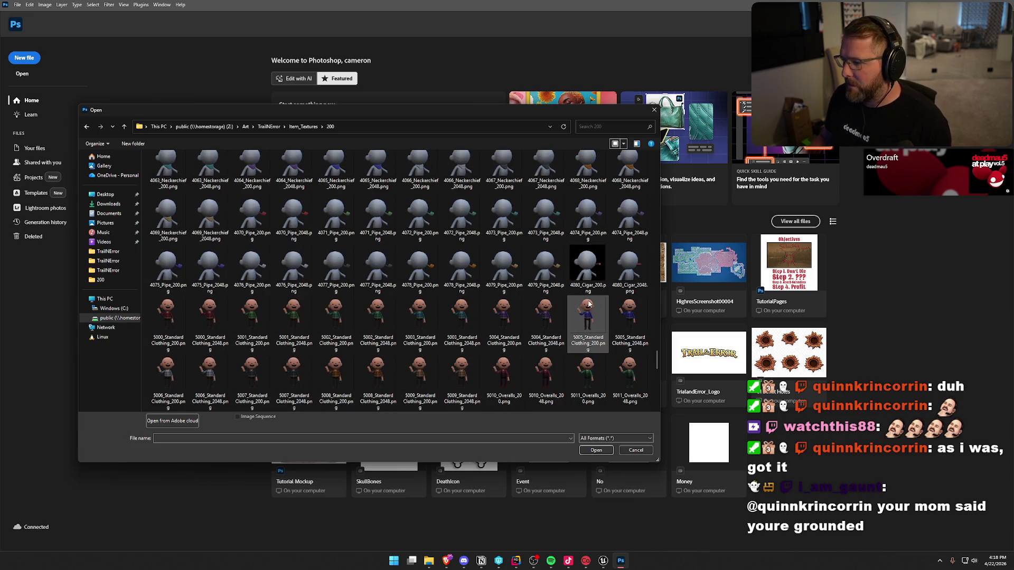
pyautogui.doubleClick(589, 267)
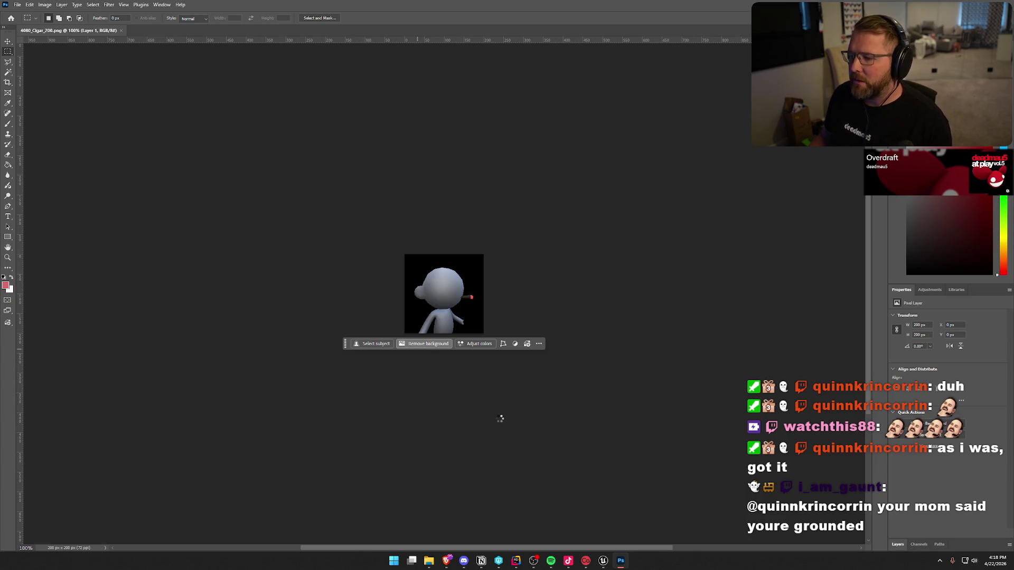
# Quick-export the cigar icon as PNG to Item_Textures/200_Transparent, replacing 4080_Cigar_200.png
pyautogui.click(20, 7)
pyautogui.moveTo(56, 147)
pyautogui.click(148, 142)
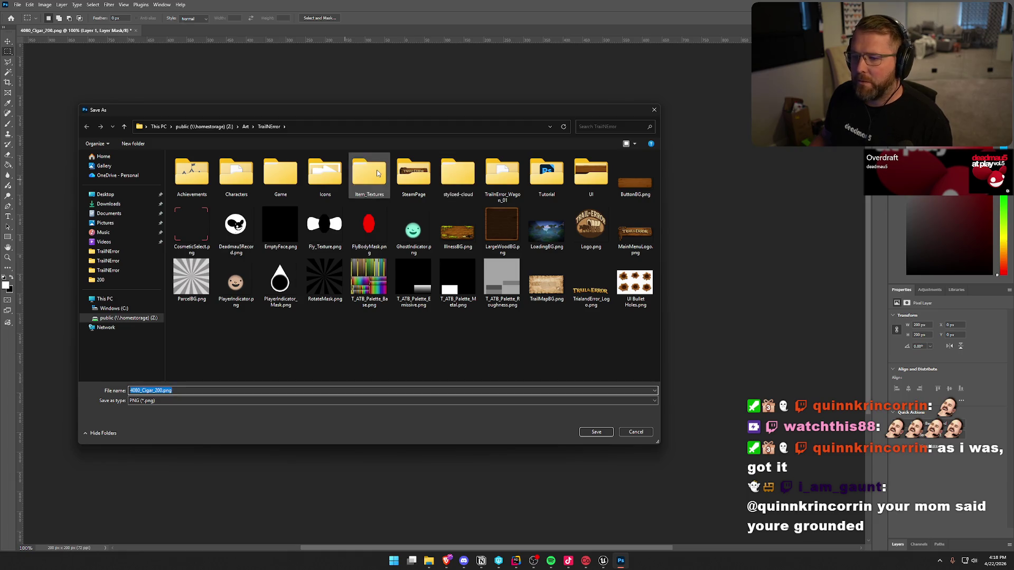
pyautogui.doubleClick(377, 173)
pyautogui.doubleClick(222, 175)
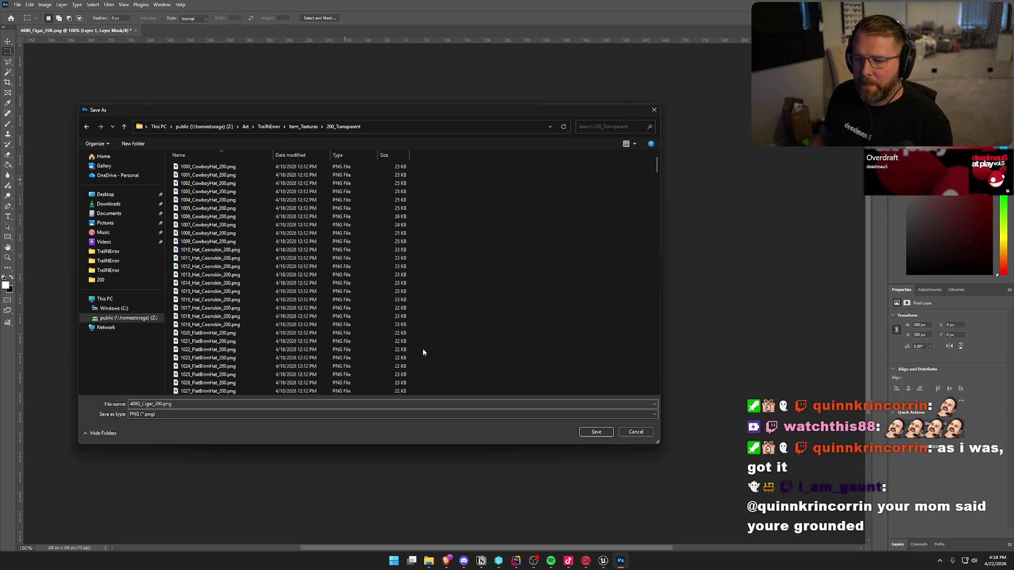
pyautogui.click(629, 144)
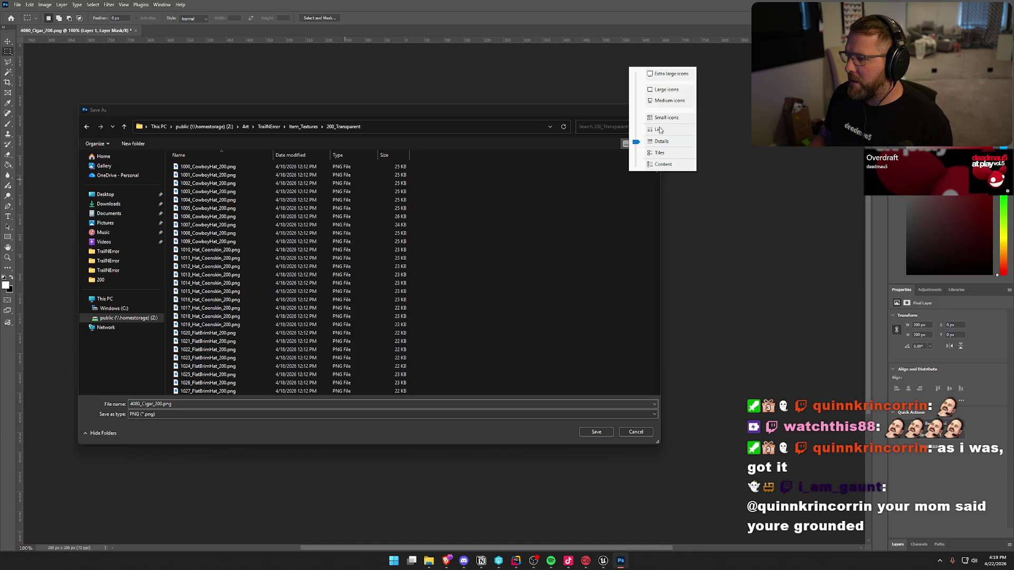
pyautogui.click(661, 90)
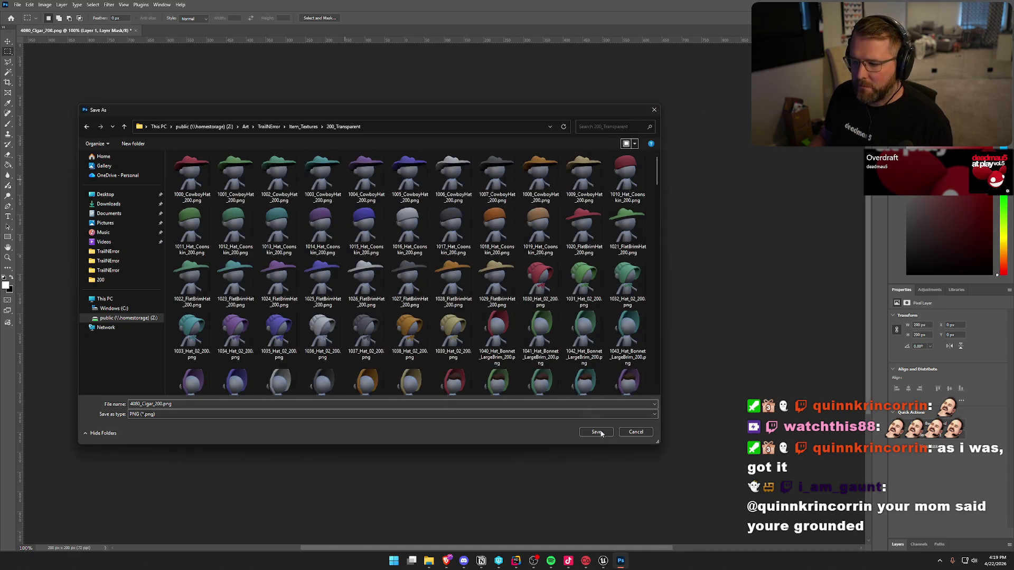
pyautogui.click(598, 432)
pyautogui.click(568, 285)
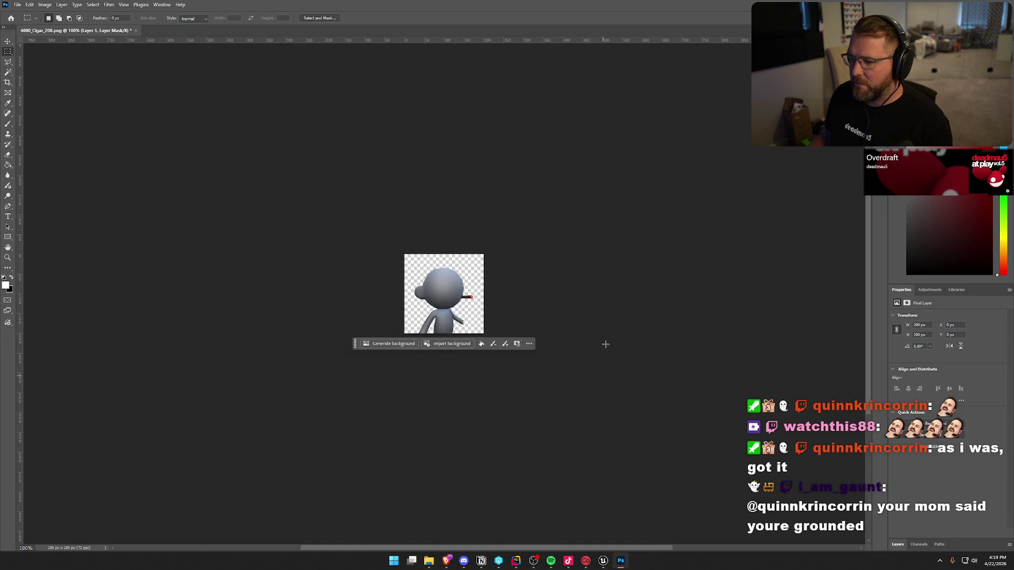
pyautogui.click(428, 561)
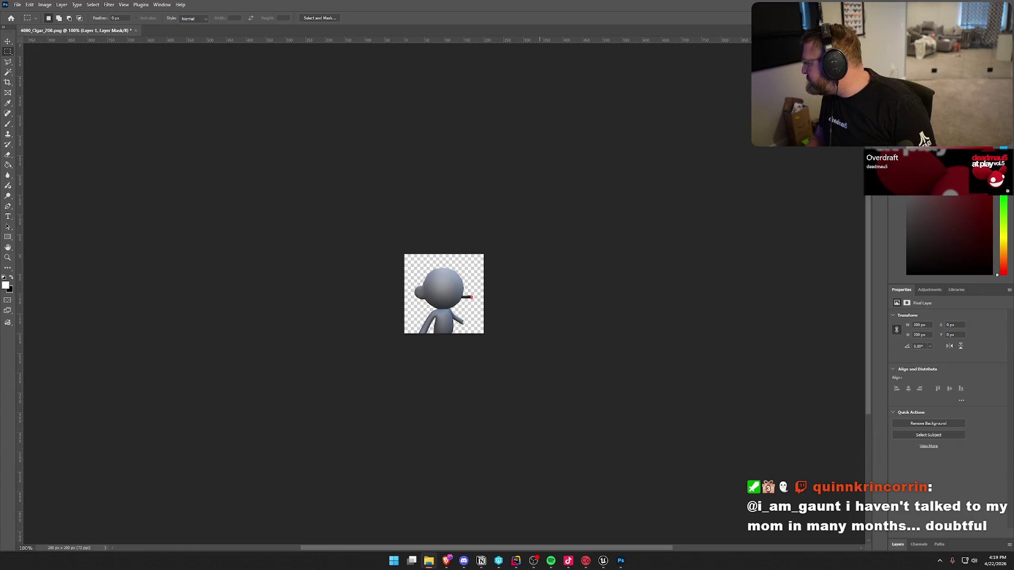
# Drag 4080_Cigar_2048.png from File Explorer into Photoshop to open it
pyautogui.moveTo(706, 215)
pyautogui.mouseDown()
pyautogui.moveTo(192, 16)
pyautogui.moveTo(187, 31)
pyautogui.mouseUp()
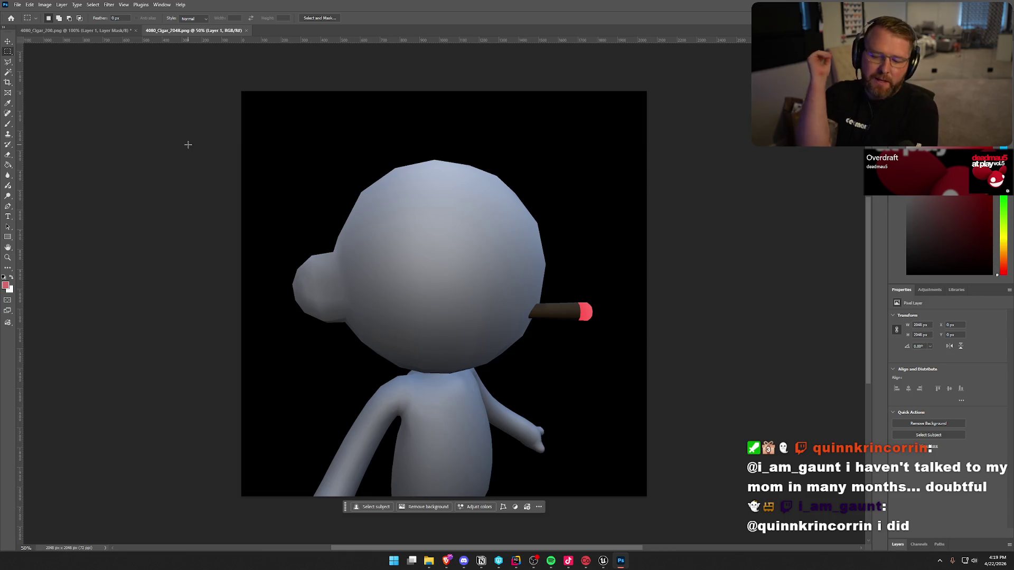
# Remove the 2048 image's black background and quick-export it over 4080_Cigar_2048.png in 2048_Transparent
pyautogui.click(425, 507)
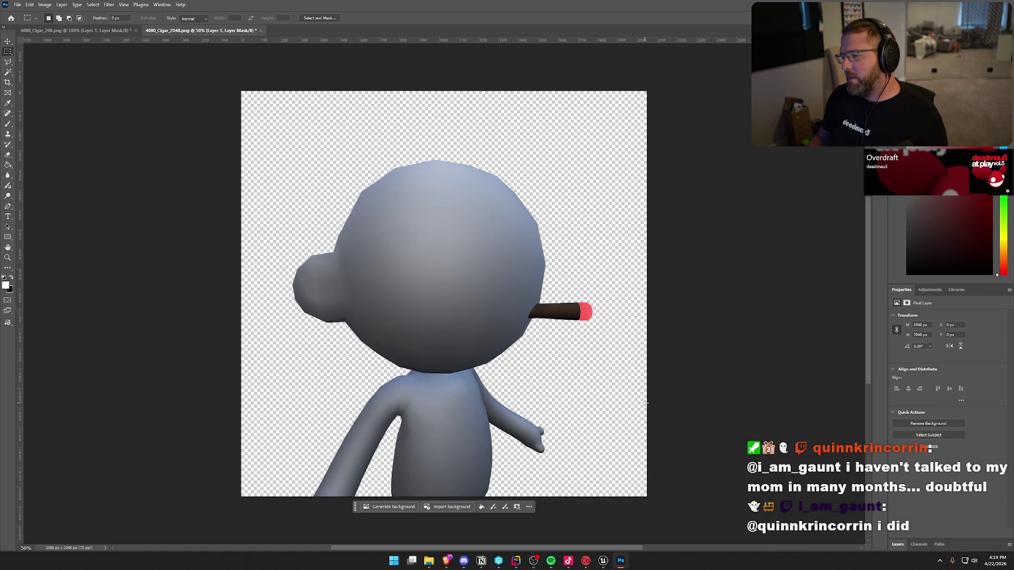
pyautogui.click(17, 5)
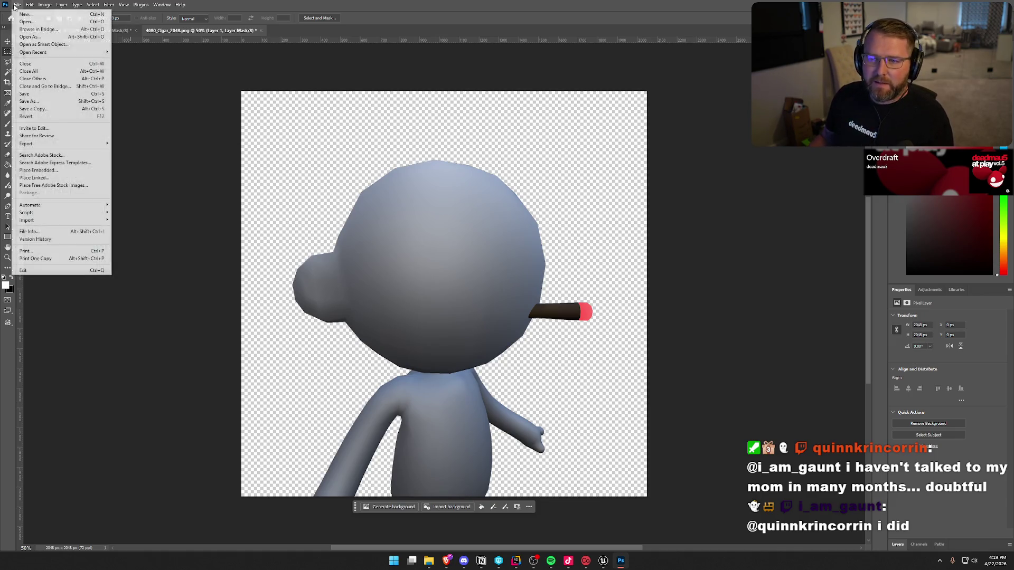
pyautogui.moveTo(79, 143)
pyautogui.click(122, 144)
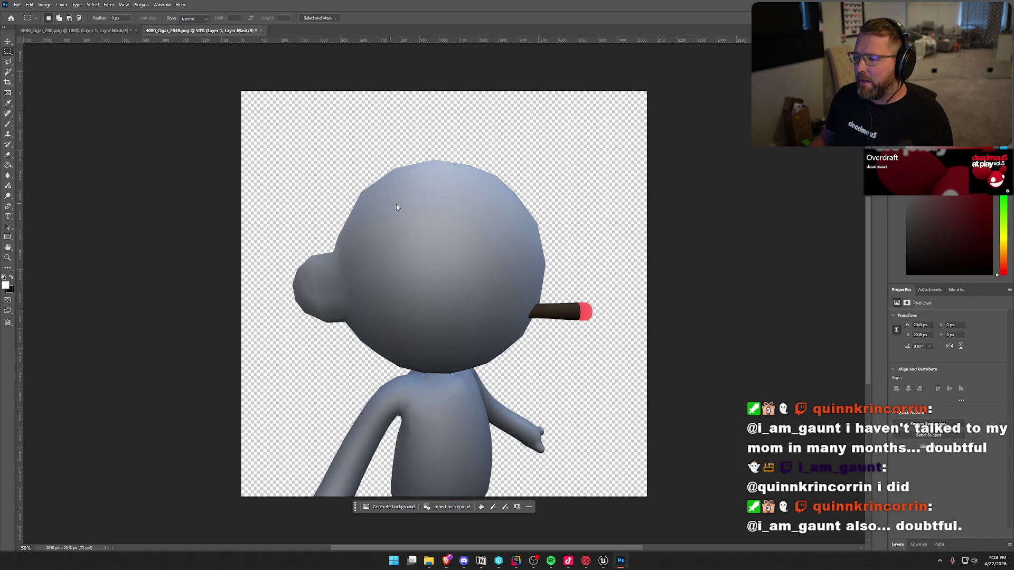
pyautogui.click(309, 127)
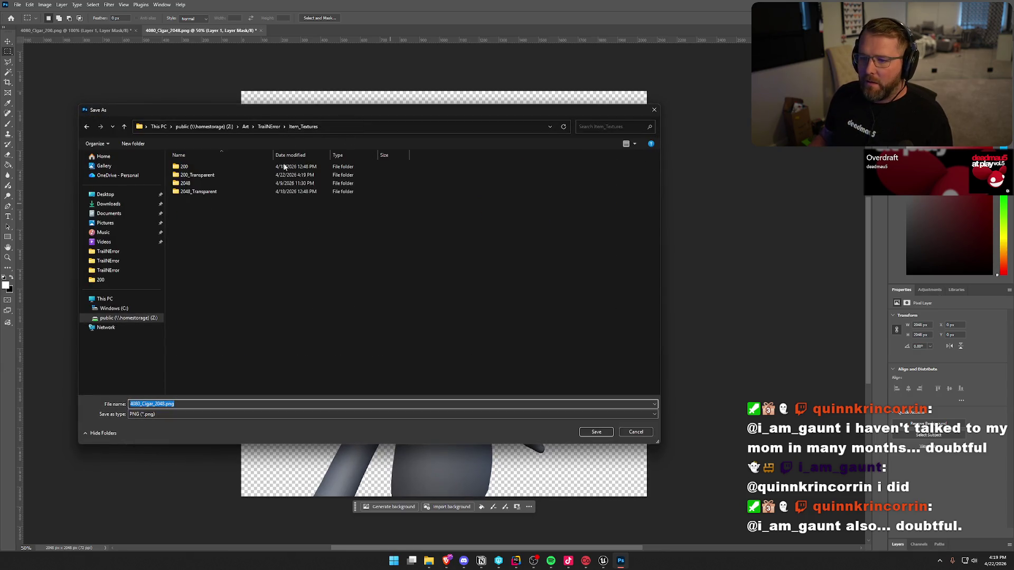
pyautogui.doubleClick(212, 184)
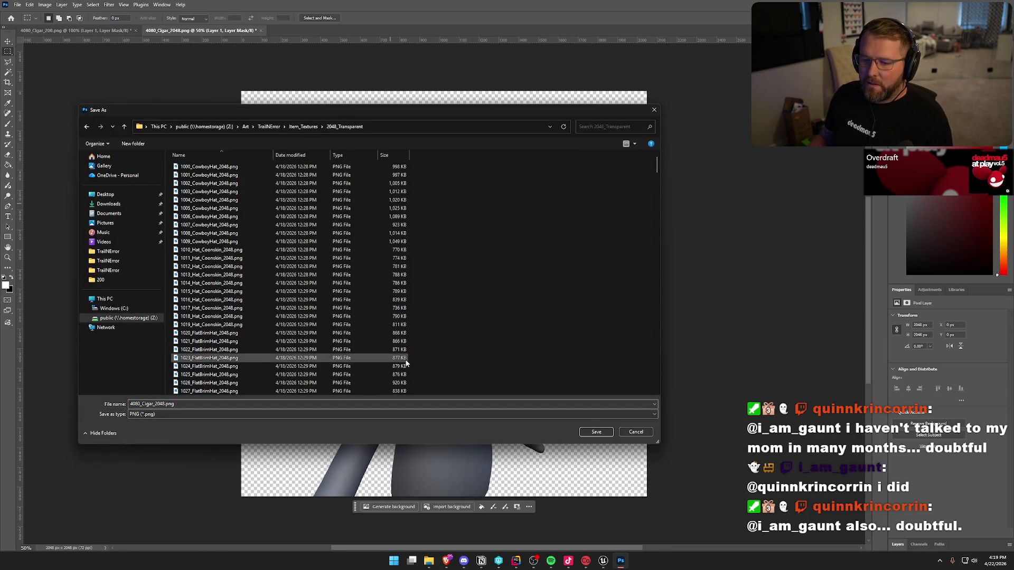
pyautogui.click(596, 432)
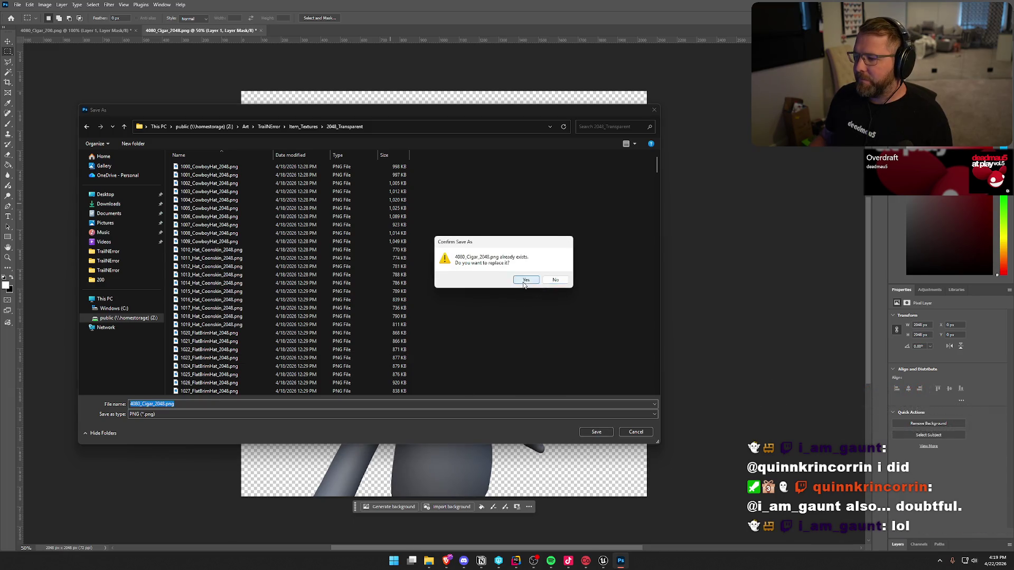
pyautogui.click(526, 280)
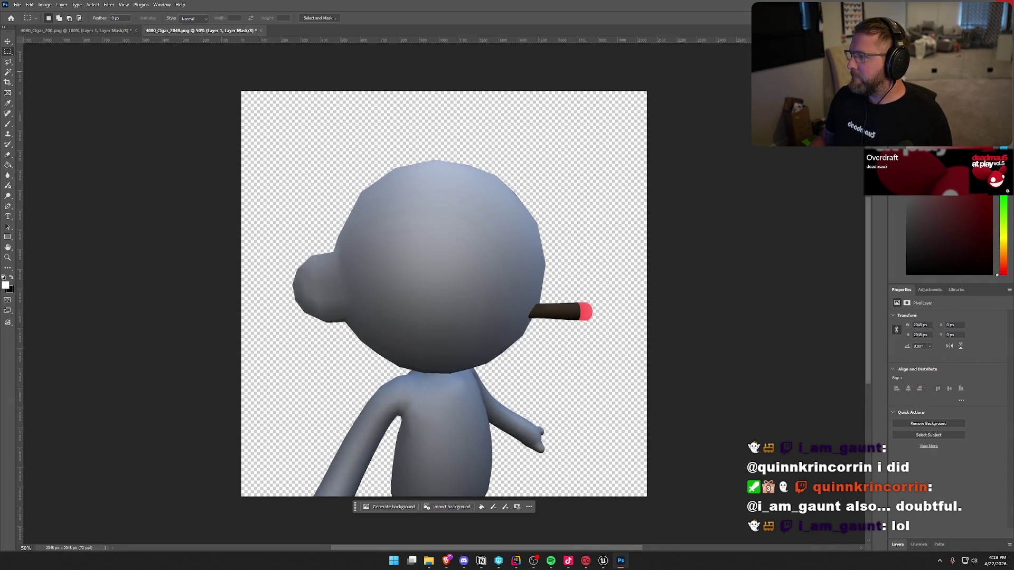
pyautogui.hotkey('ctrl', 'q')
# Decline saving both the 2048 and 200 cigar documents so Photoshop closes
pyautogui.click(503, 203)
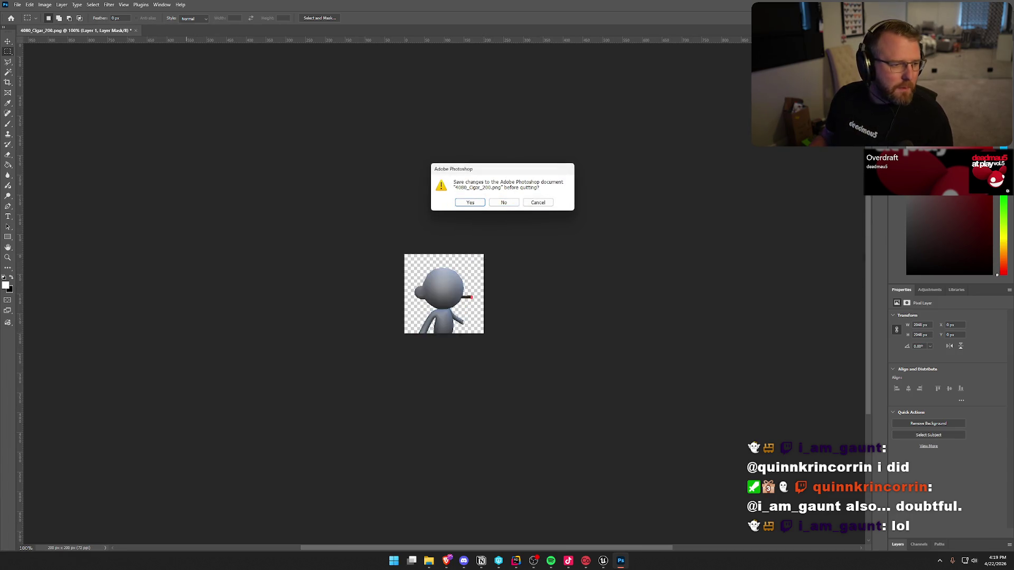
pyautogui.click(446, 561)
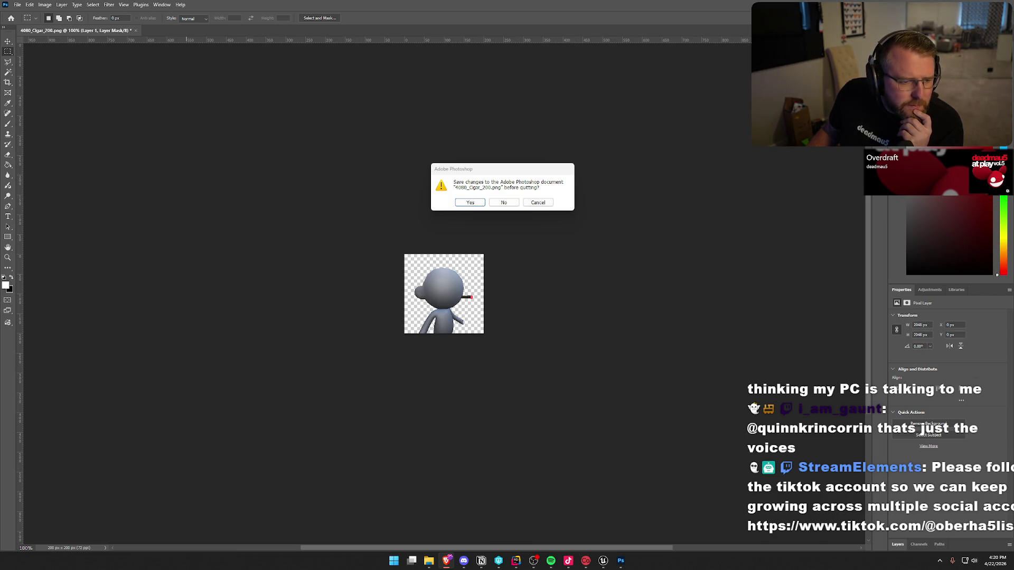
pyautogui.click(503, 203)
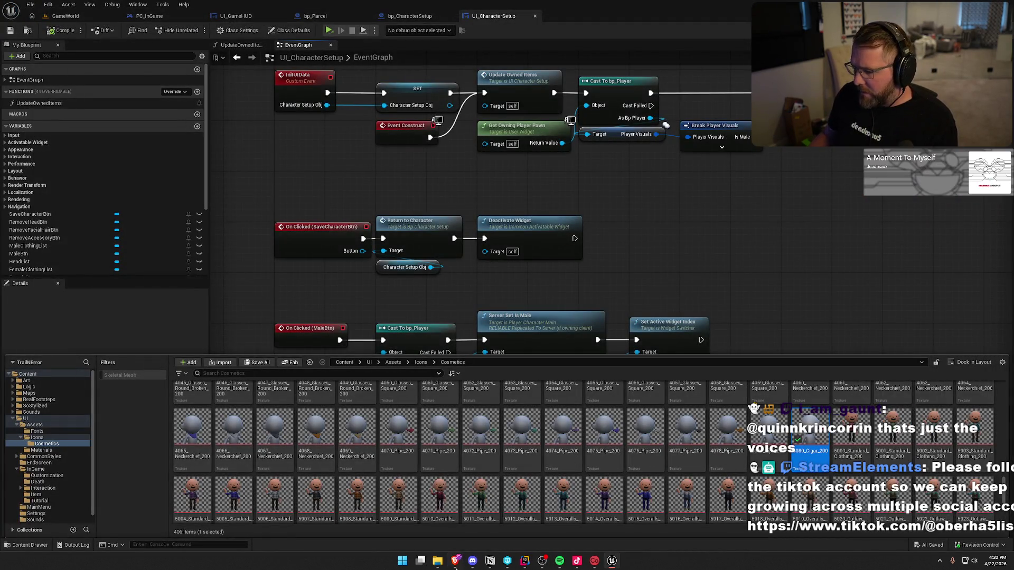
# Browse to Item_Textures/200_Transparent in File Explorer and select the updated 4080_Cigar_200.png
pyautogui.click(437, 561)
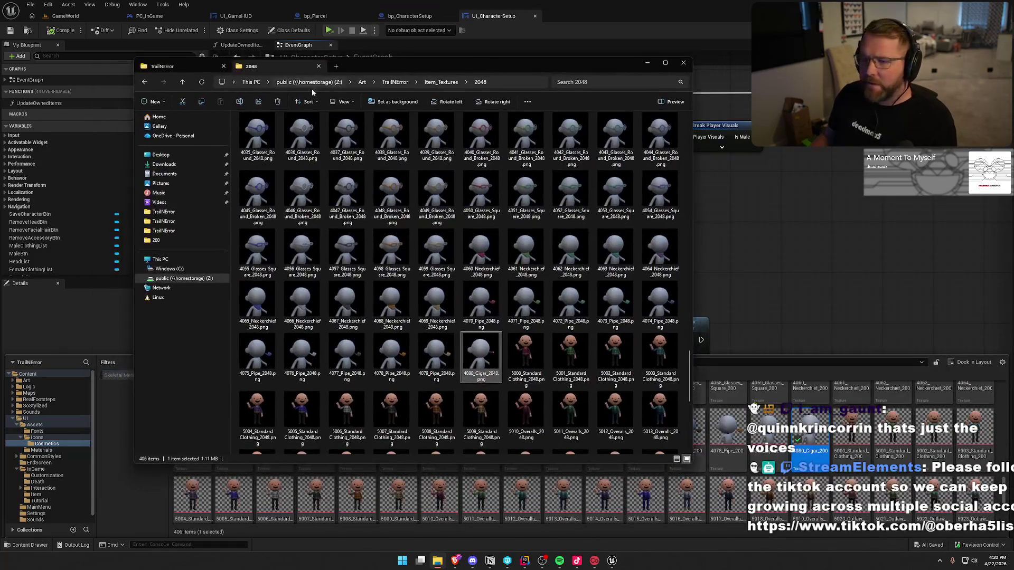
pyautogui.click(429, 83)
pyautogui.doubleClick(303, 136)
pyautogui.scroll(-15, 537, 251)
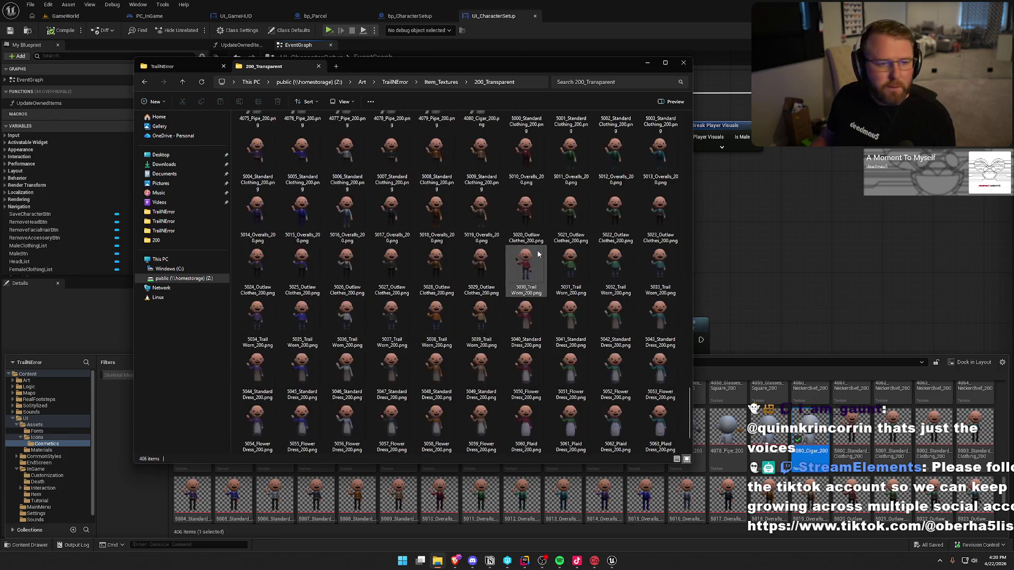
pyautogui.scroll(5, 537, 249)
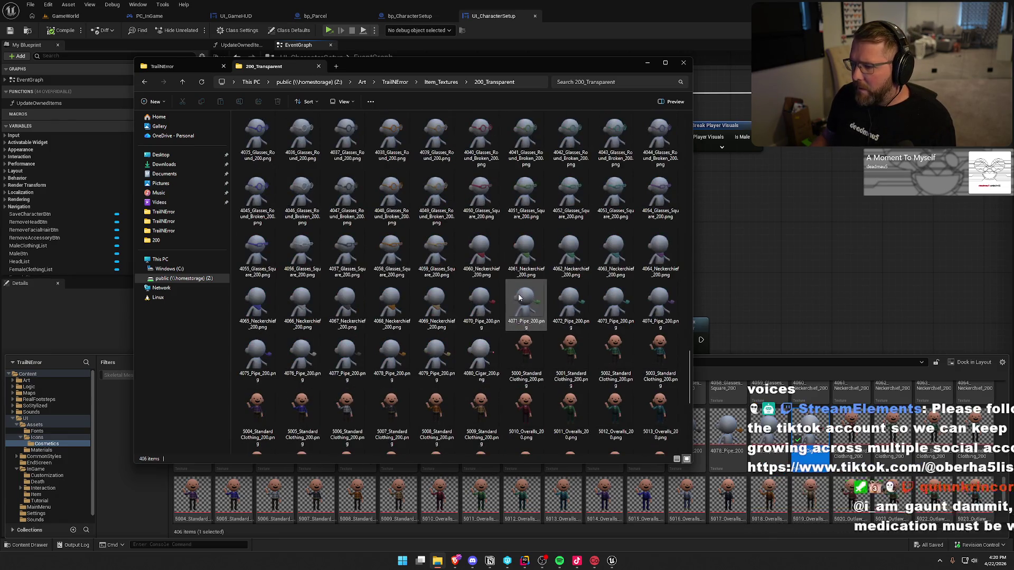
pyautogui.click(486, 355)
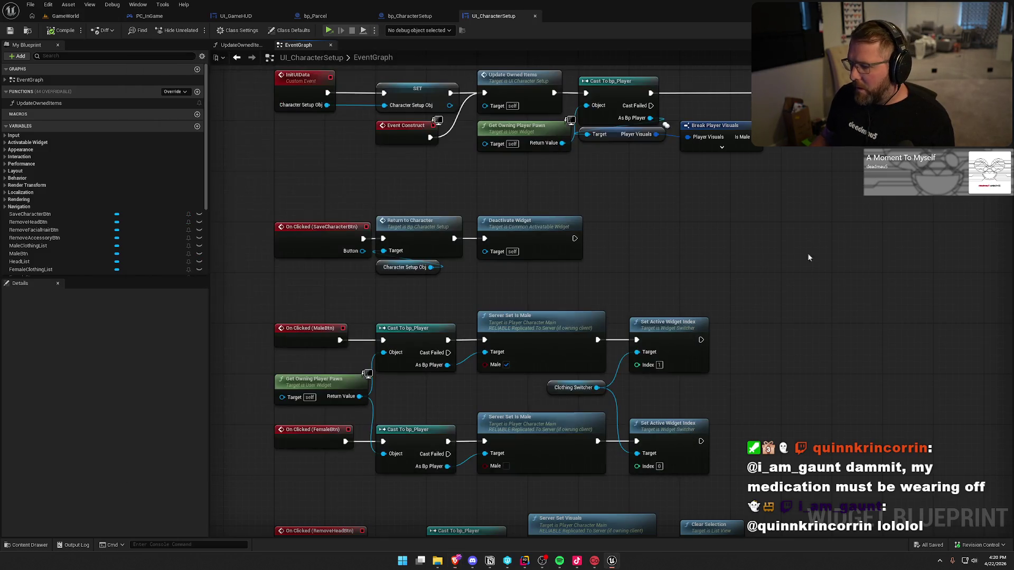
# In Rider, close the log panel and all code tabs, then open SteamInventoryDef.json from the file tree
pyautogui.click(532, 516)
pyautogui.click(524, 560)
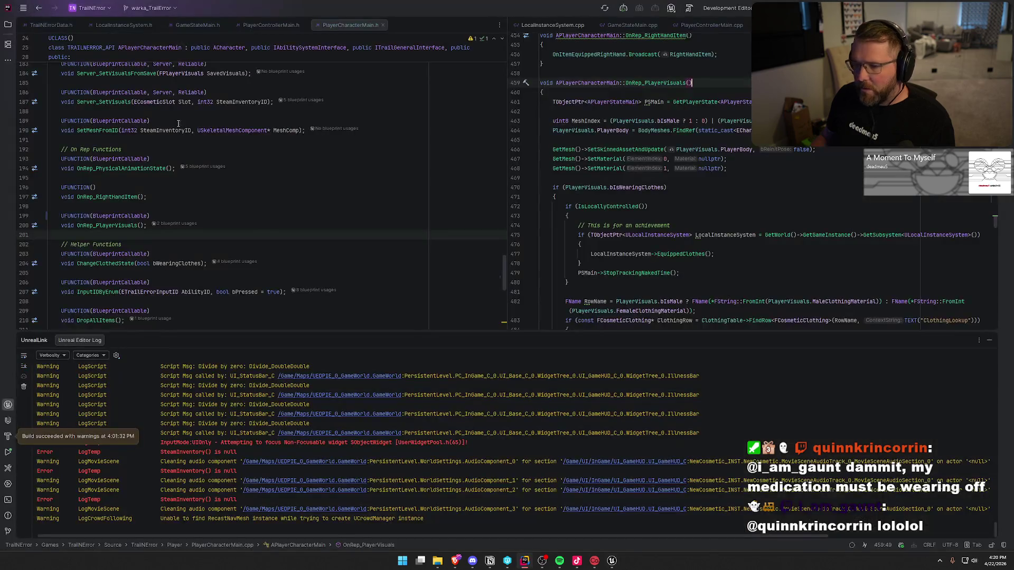
pyautogui.hotkey('shift', 'Escape')
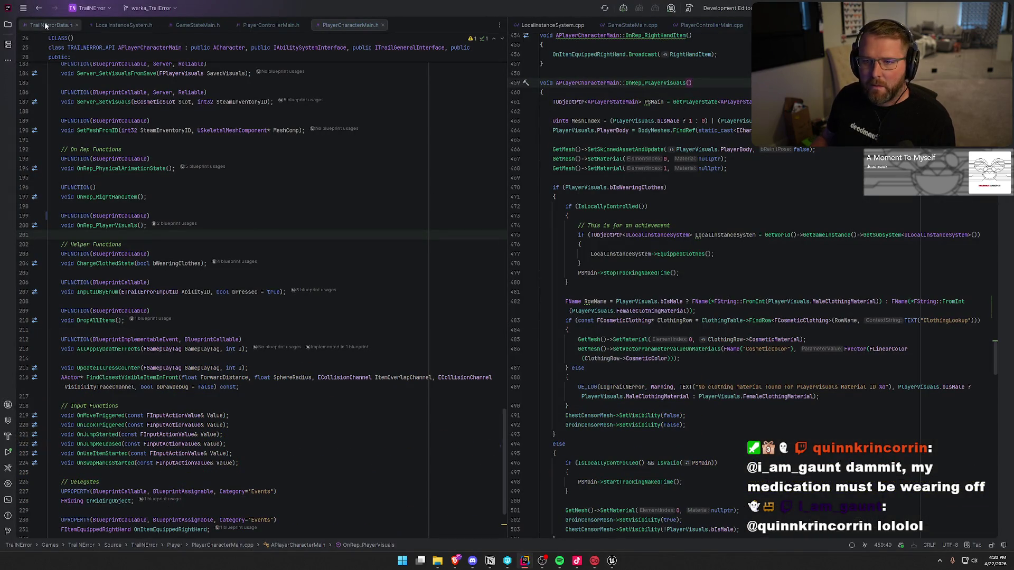
pyautogui.hotkey('ctrl', 'F4')
pyautogui.hotkey('ctrl', 'F4')
pyautogui.hotkey('ctrl', 'F4')
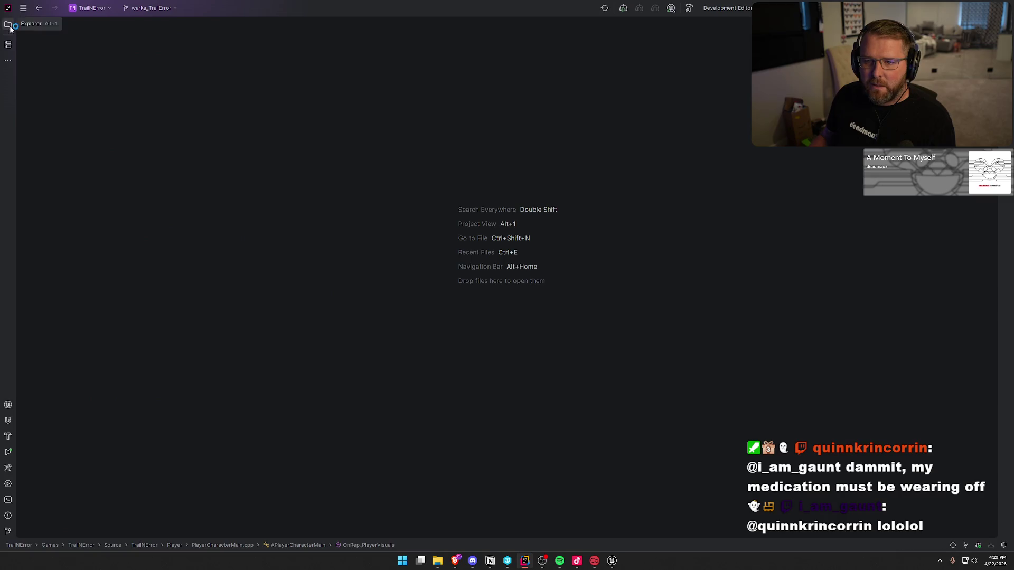
pyautogui.click(8, 25)
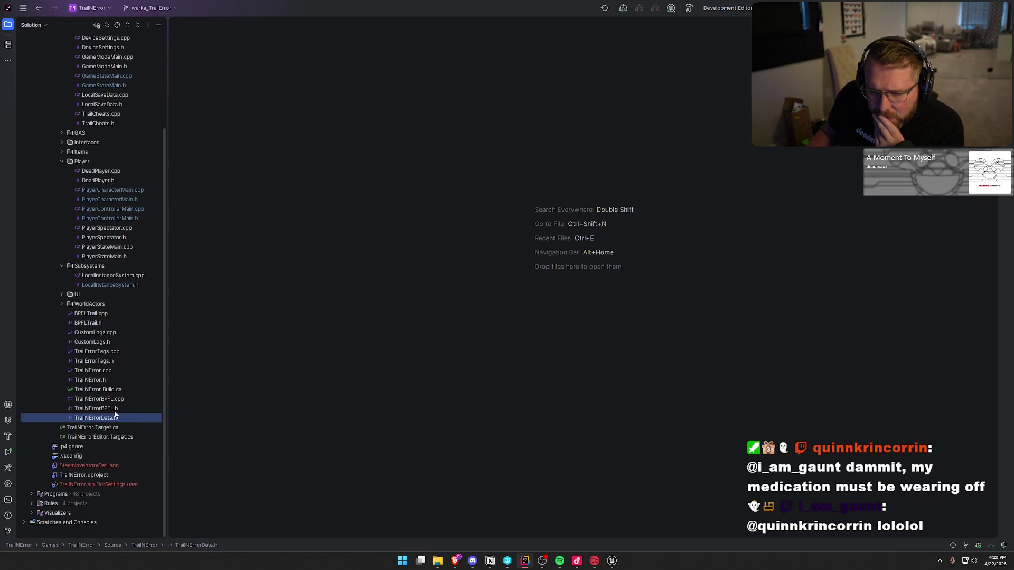
pyautogui.doubleClick(102, 464)
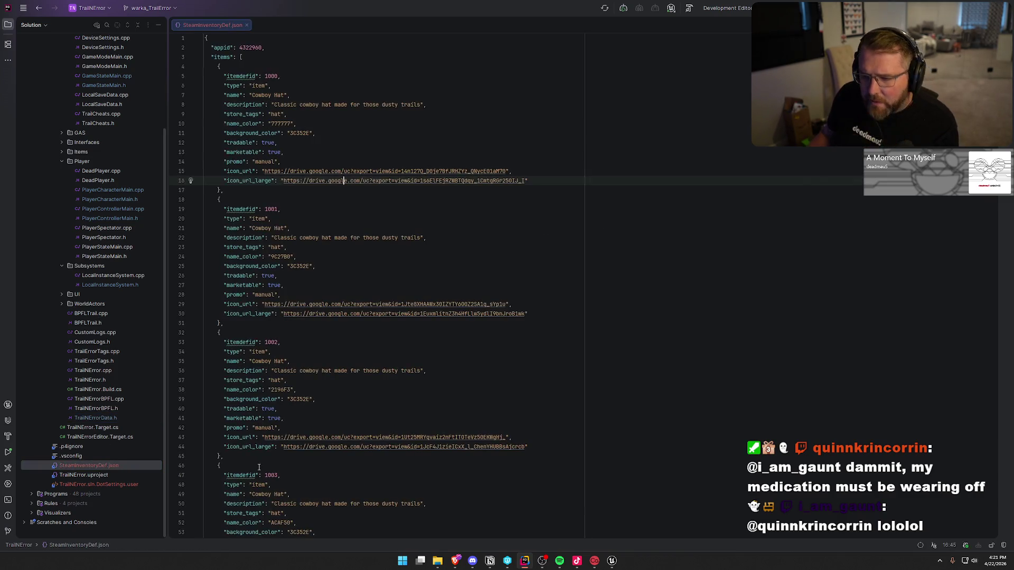
# Find the Cigar entry and paste the new Drive link into its icon_url, deleting the old file/d text
pyautogui.hotkey('ctrl', 'f')
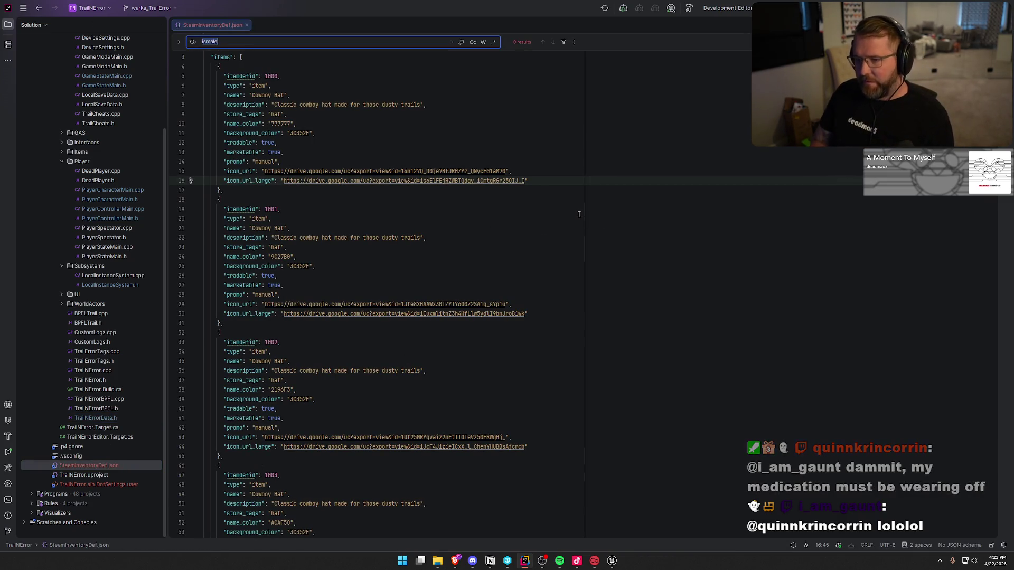
pyautogui.write('cigar')
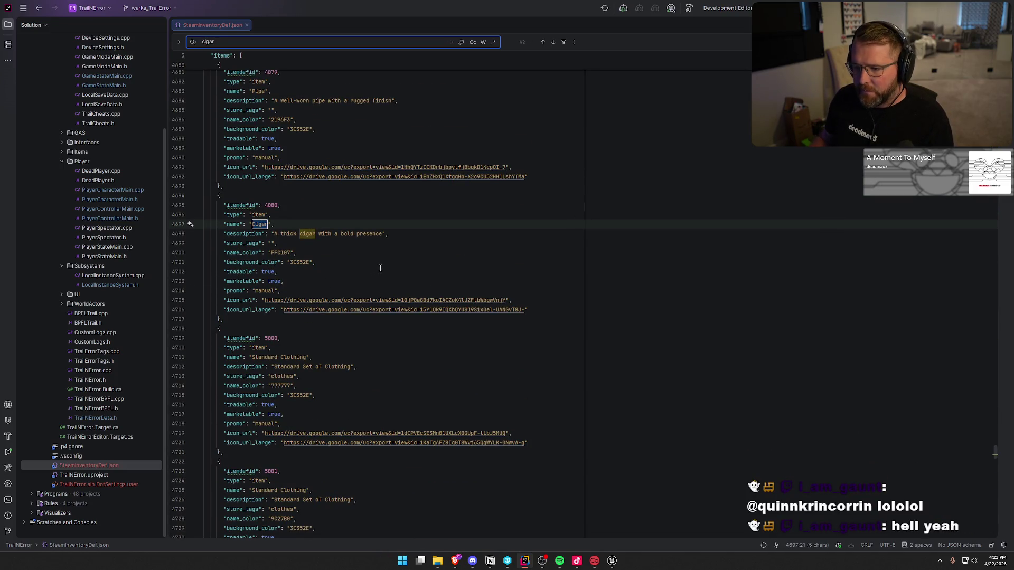
pyautogui.click(264, 300)
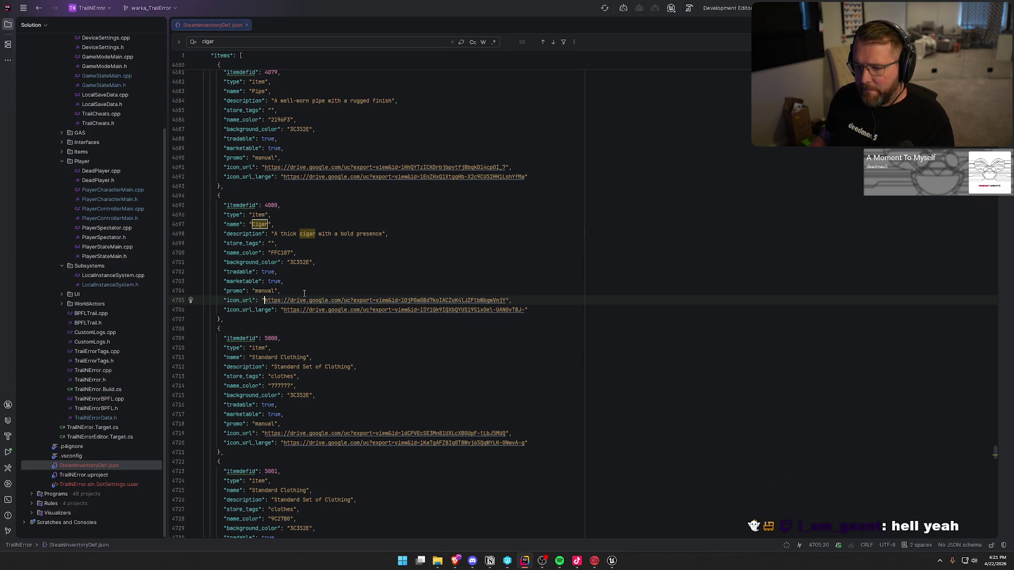
pyautogui.hotkey('ctrl', 'v')
pyautogui.press('BackSpace')
pyautogui.press('BackSpace')
pyautogui.press('BackSpace')
pyautogui.press('BackSpace')
pyautogui.press('BackSpace')
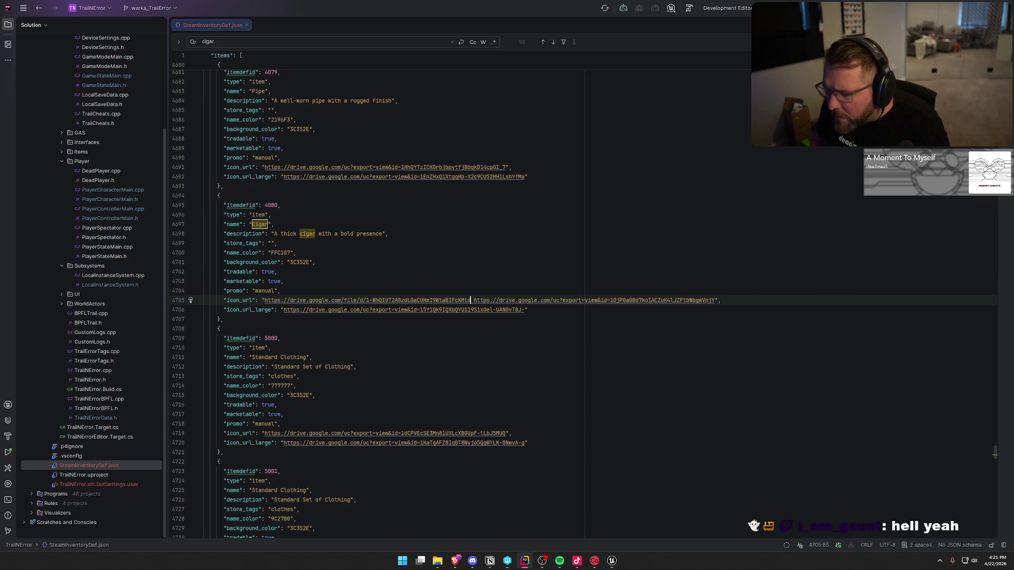
pyautogui.hotkey('shift', 'Left')
pyautogui.hotkey('shift', 'Left')
pyautogui.hotkey('shift', 'Left')
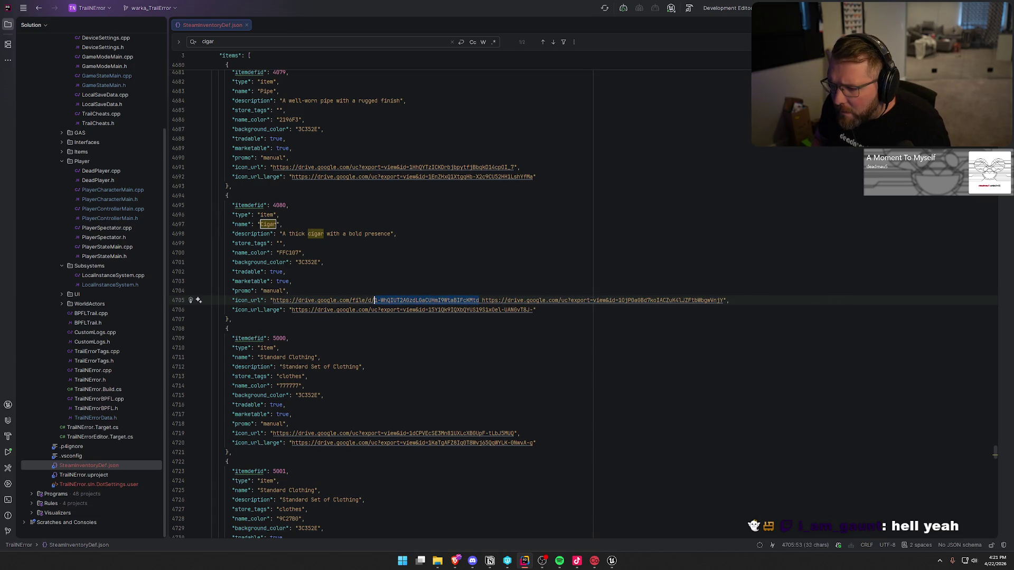
pyautogui.press('BackSpace')
pyautogui.press('BackSpace')
pyautogui.press('BackSpace')
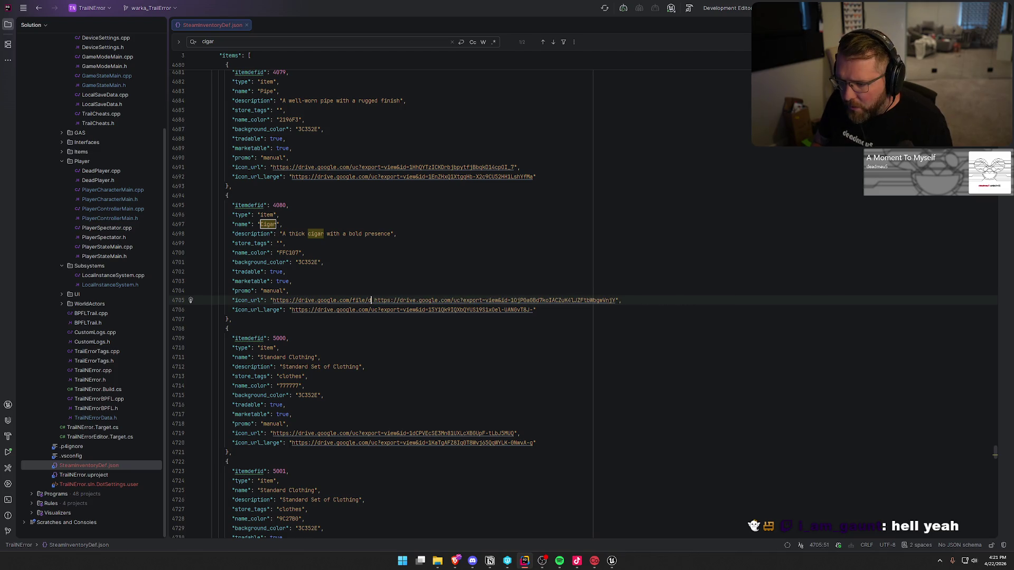
pyautogui.press('BackSpace')
pyautogui.press('BackSpace')
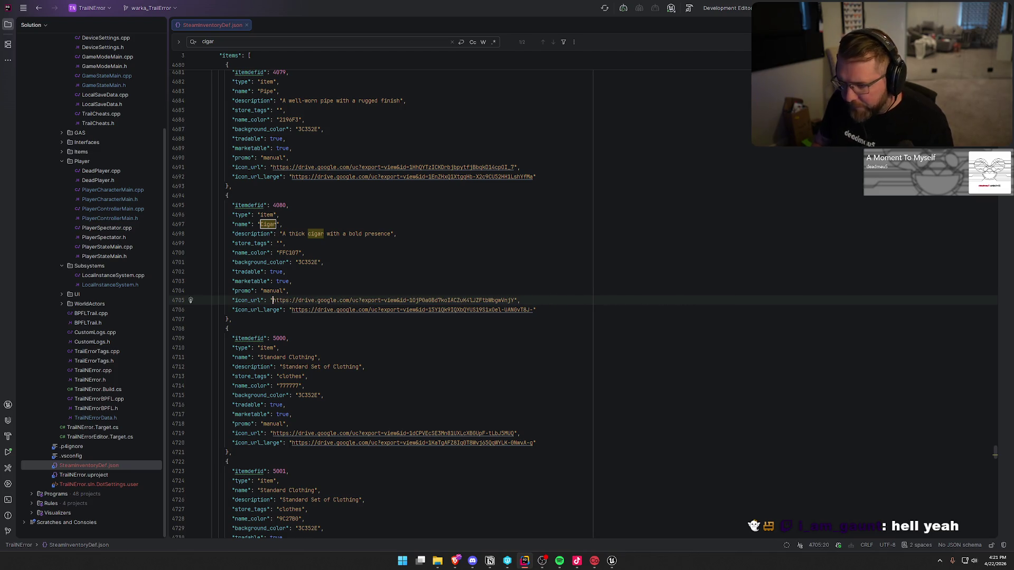
# Replace the image ID in the export=view link with the new cigar image ID
pyautogui.moveTo(410, 300); pyautogui.dragTo(515, 300)
pyautogui.hotkey('ctrl', 'v')
pyautogui.click(532, 301)
pyautogui.click(541, 309)
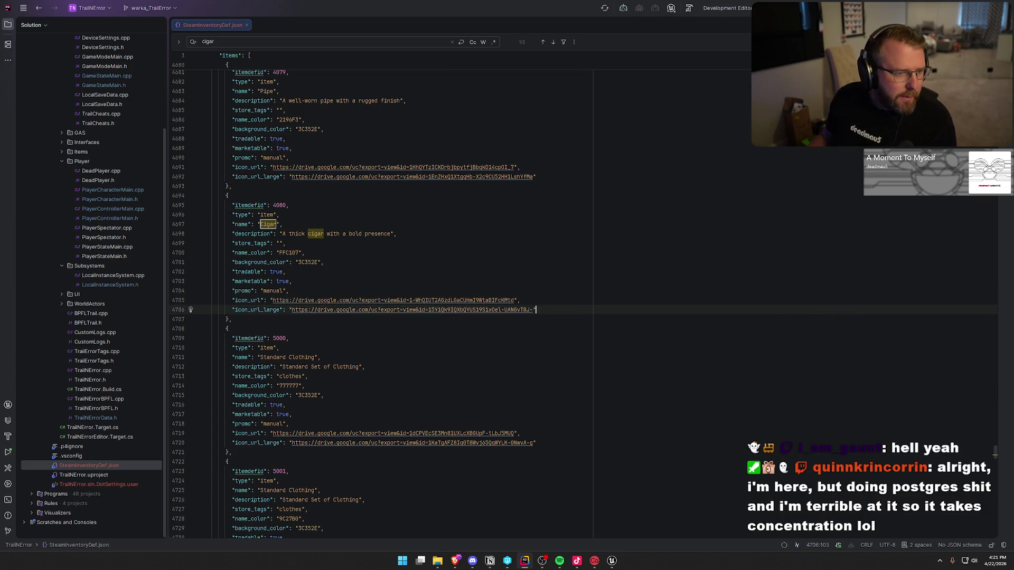
pyautogui.hotkey('alt', 'Tab')
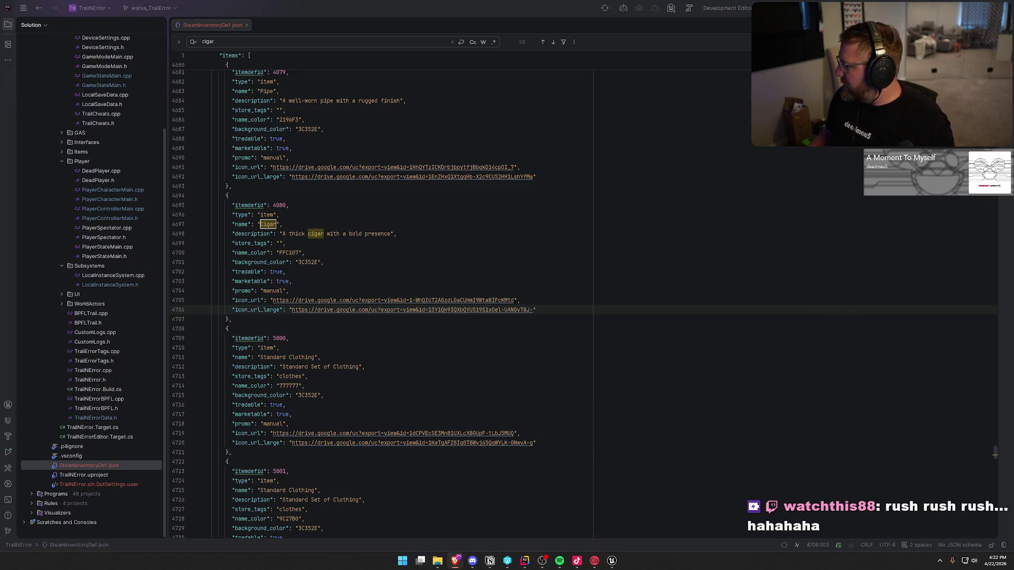
pyautogui.click(438, 561)
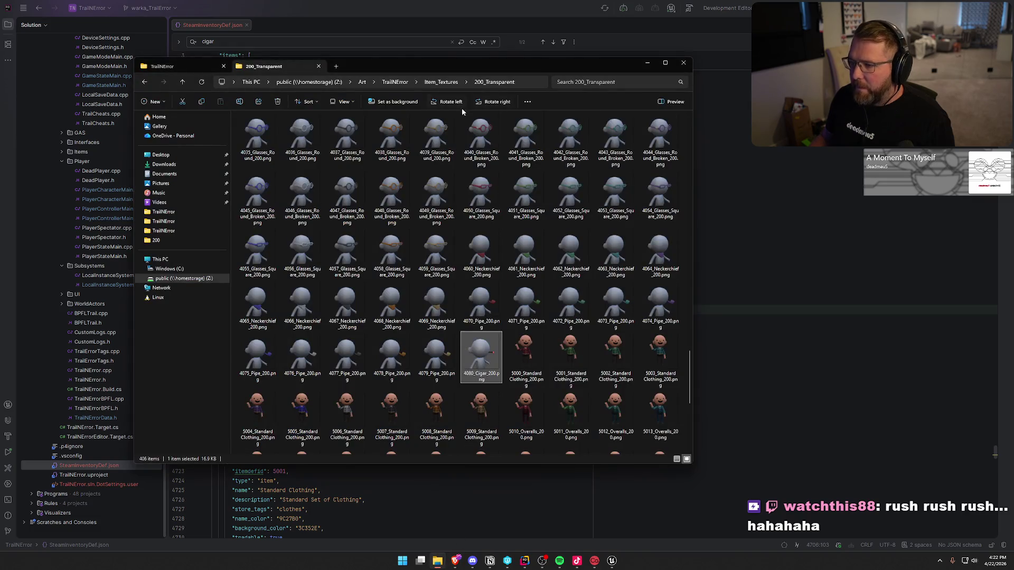
pyautogui.click(451, 84)
pyautogui.doubleClick(393, 134)
pyautogui.scroll(-20, 465, 201)
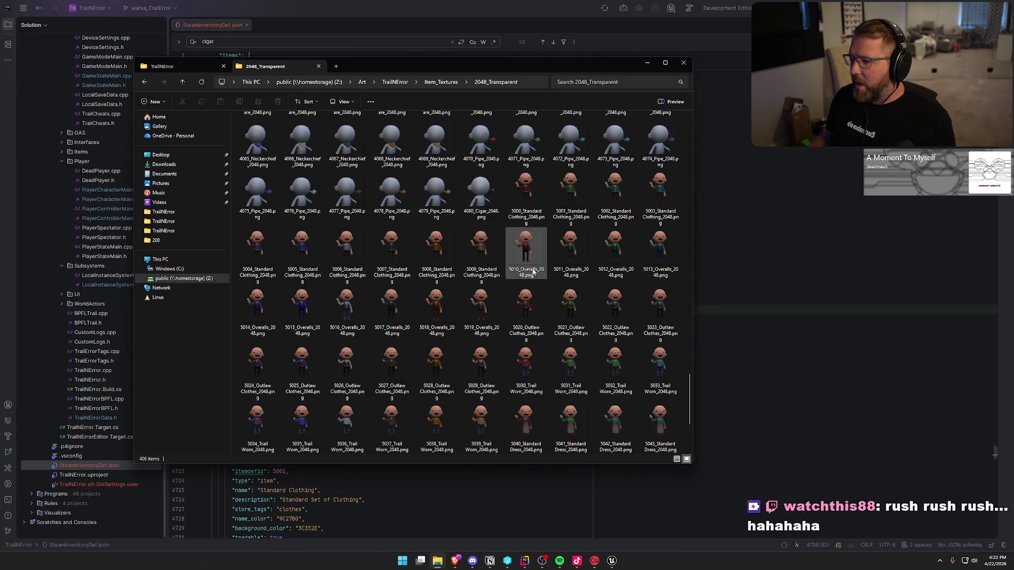
pyautogui.click(474, 191)
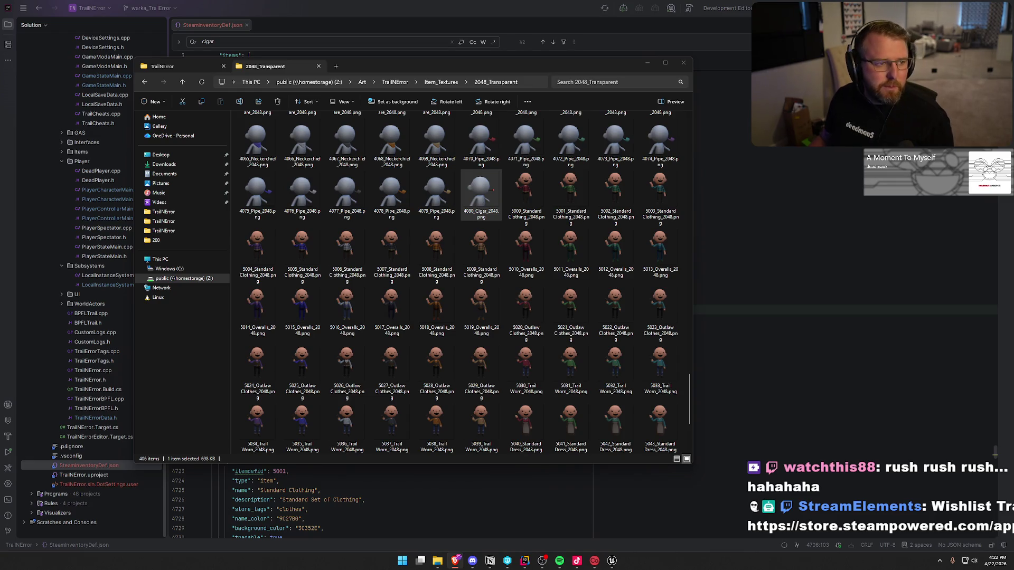
pyautogui.click(499, 14)
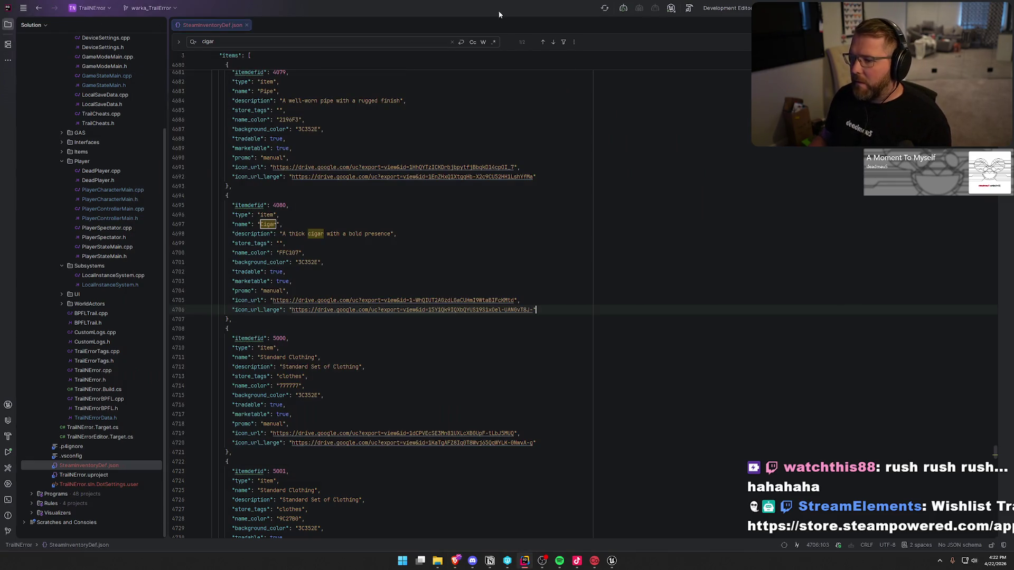
# On line 4706, replace the old ID in the large icon URL with the new Drive file ID
pyautogui.click(292, 310)
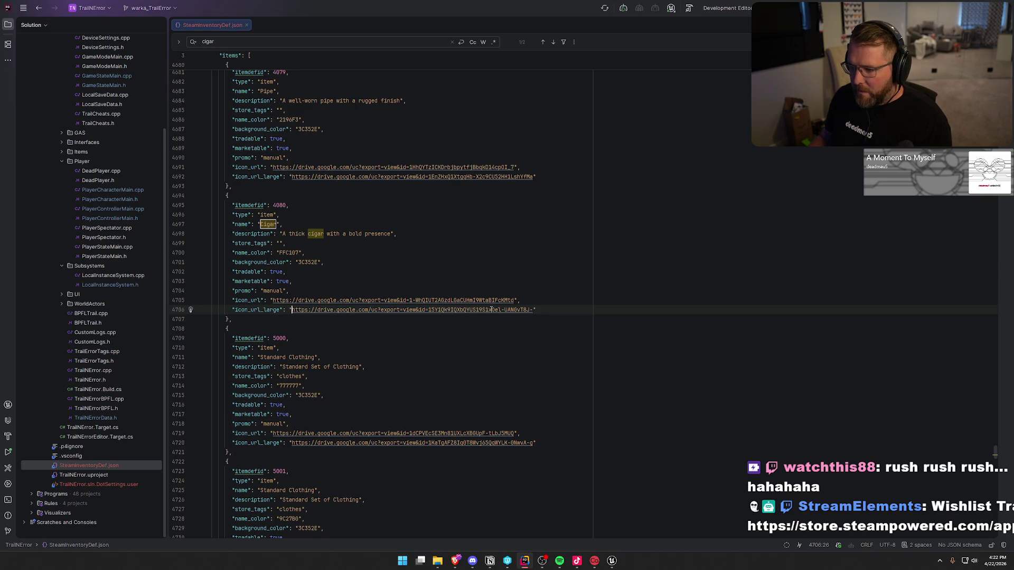
pyautogui.click(429, 310)
pyautogui.keyDown('shift'); pyautogui.click(533, 310); pyautogui.keyUp('shift')
pyautogui.press('BackSpace')
pyautogui.write('https://drive.google.com/file/d/1jNUXgBVhDbhRQQXzb4-YvKRIqtKrLktp/view?usp=sharing')
pyautogui.press('BackSpace')
pyautogui.press('BackSpace')
pyautogui.press('BackSpace')
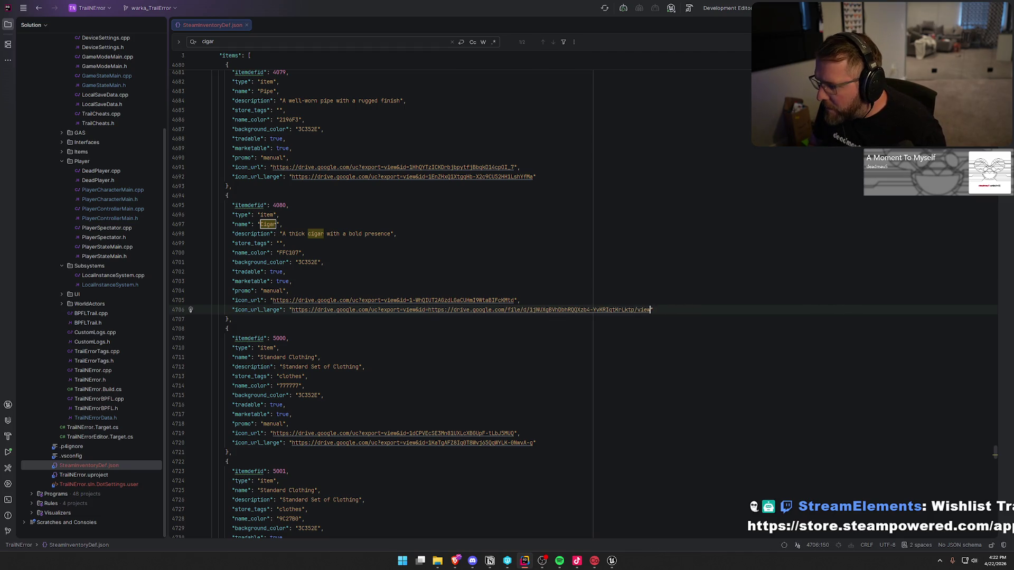
pyautogui.press('Left')
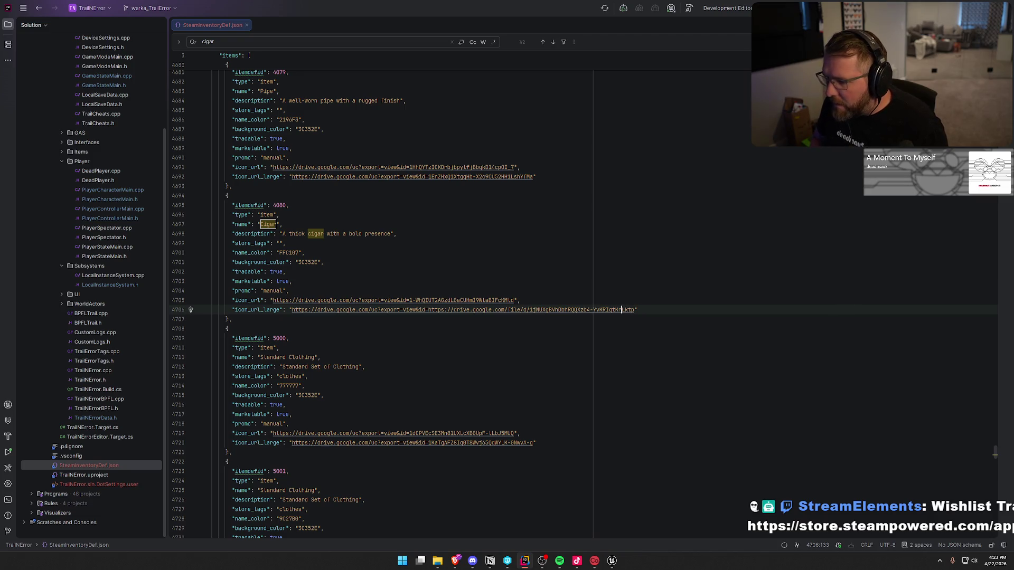
pyautogui.press('Left')
pyautogui.press('Left')
pyautogui.press('Left')
pyautogui.press('BackSpace')
pyautogui.press('BackSpace')
pyautogui.press('BackSpace')
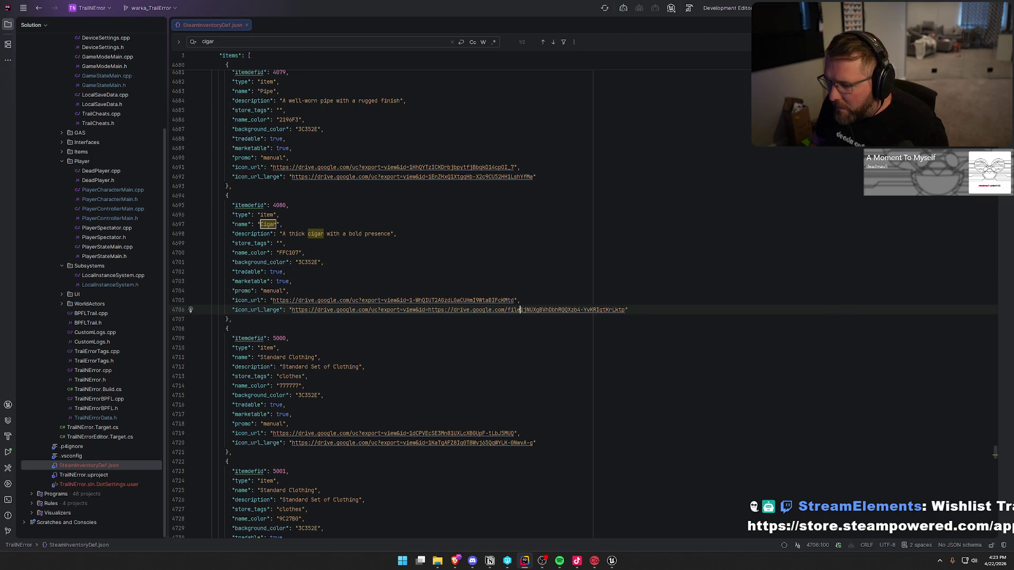
pyautogui.press('BackSpace')
pyautogui.press('BackSpace')
pyautogui.press('BackSpace')
# Check the edited large icon URL against the icon_url line, then close SteamInventoryDef.json
pyautogui.click(602, 274)
pyautogui.click(457, 311)
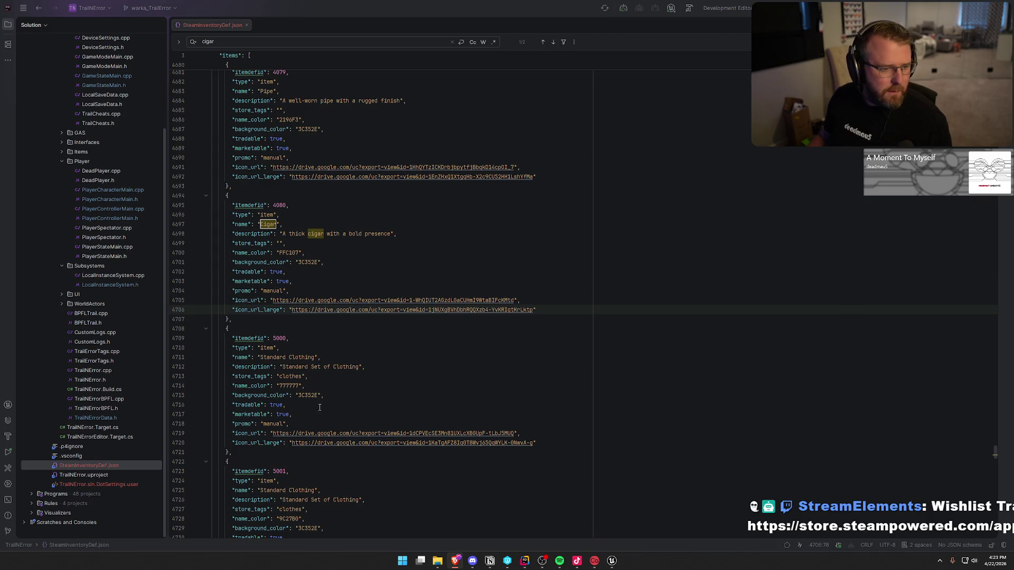
pyautogui.click(428, 300)
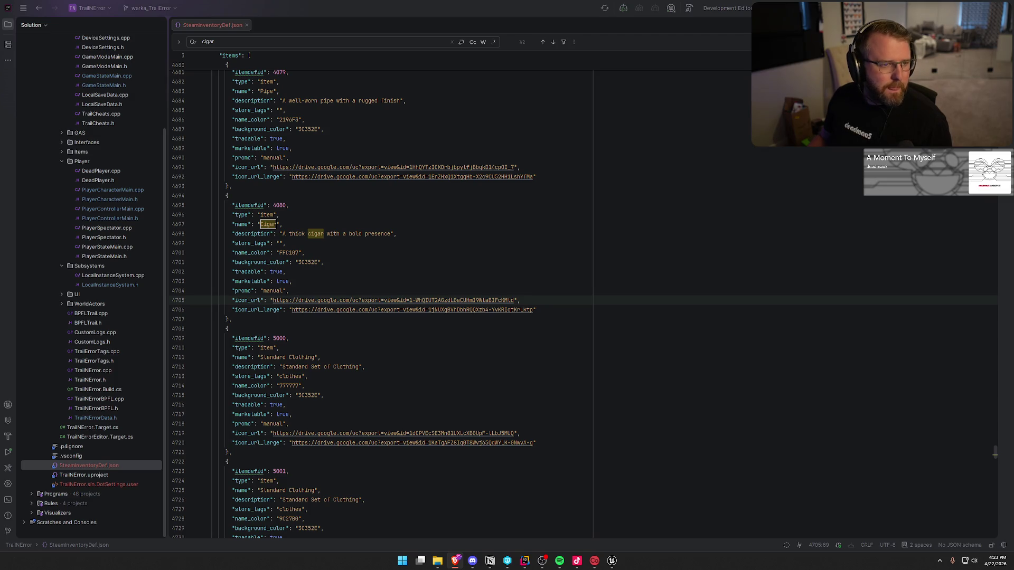
pyautogui.press('Up')
pyautogui.press('Up')
pyautogui.press('Up')
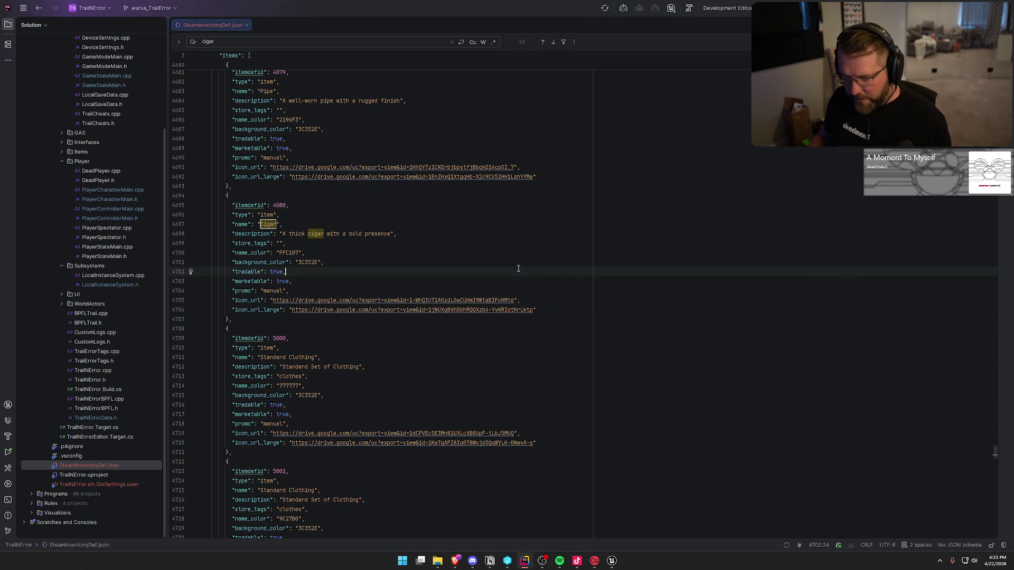
pyautogui.click(456, 561)
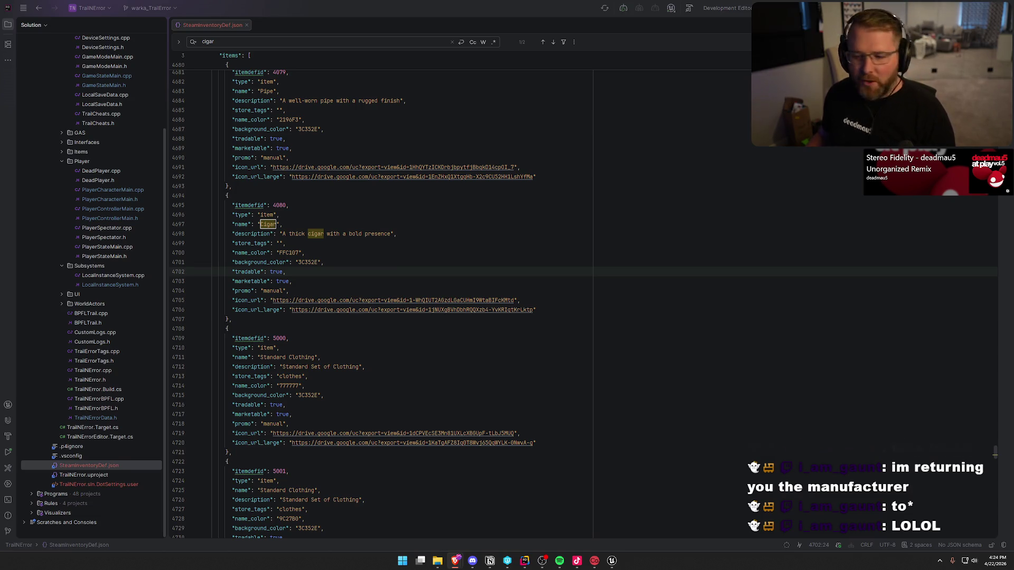
pyautogui.click(247, 25)
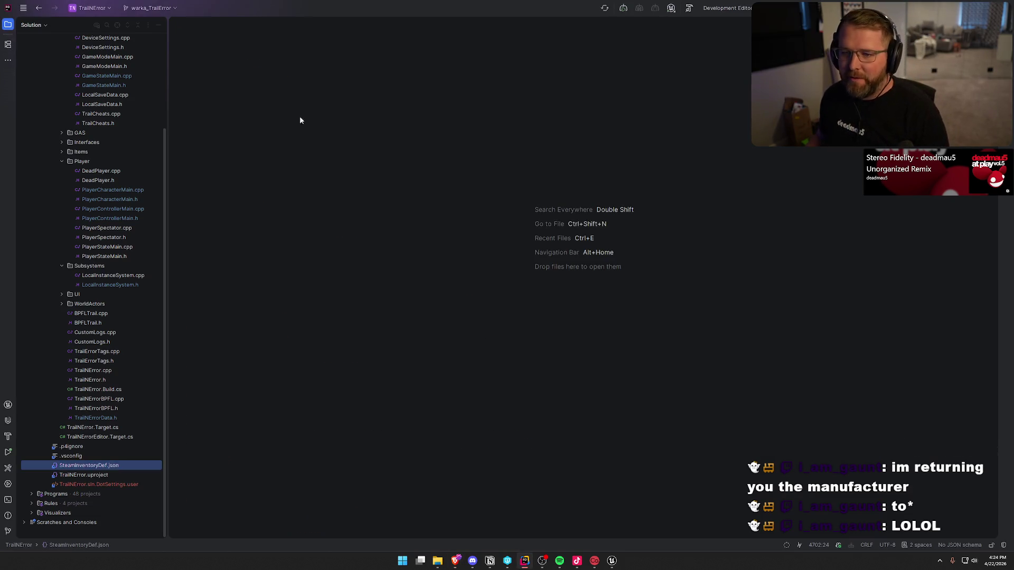
# Collapse the Player, Subsystems and GameObjects folders in Rider's Solution Explorer
pyautogui.click(62, 162)
pyautogui.click(63, 266)
pyautogui.click(63, 143)
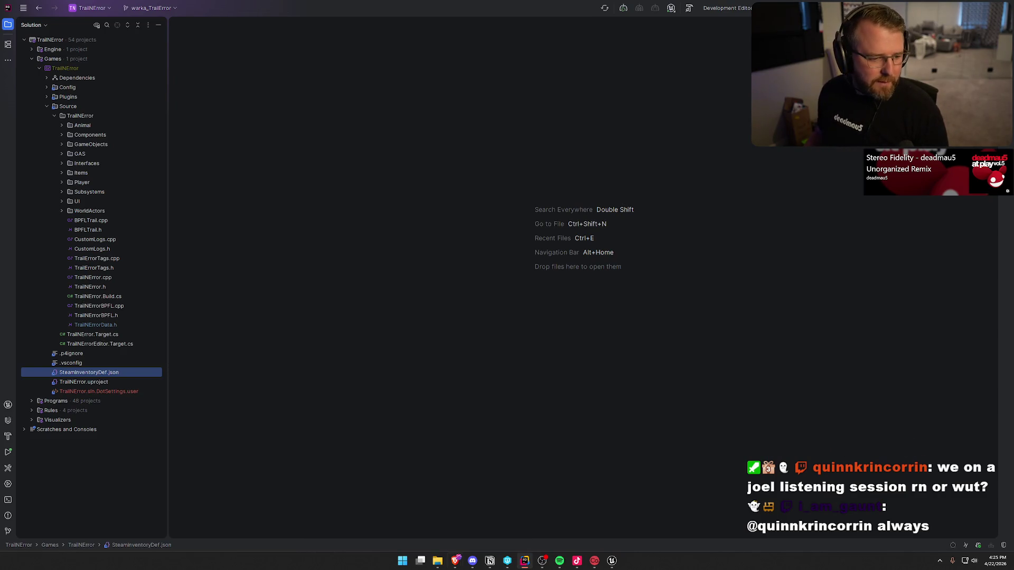
pyautogui.hotkey('alt', 'Tab')
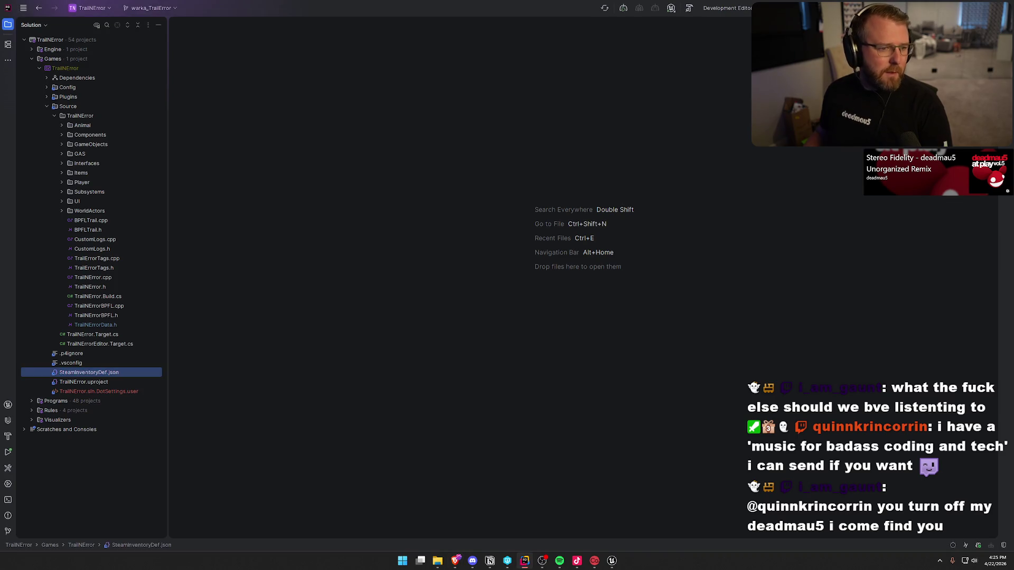
# Tick the 'Fix steam inventory JSON' and 'Upload to google drive' to-dos, then move Fix Cigar Icon to Needs Testing
pyautogui.click(490, 562)
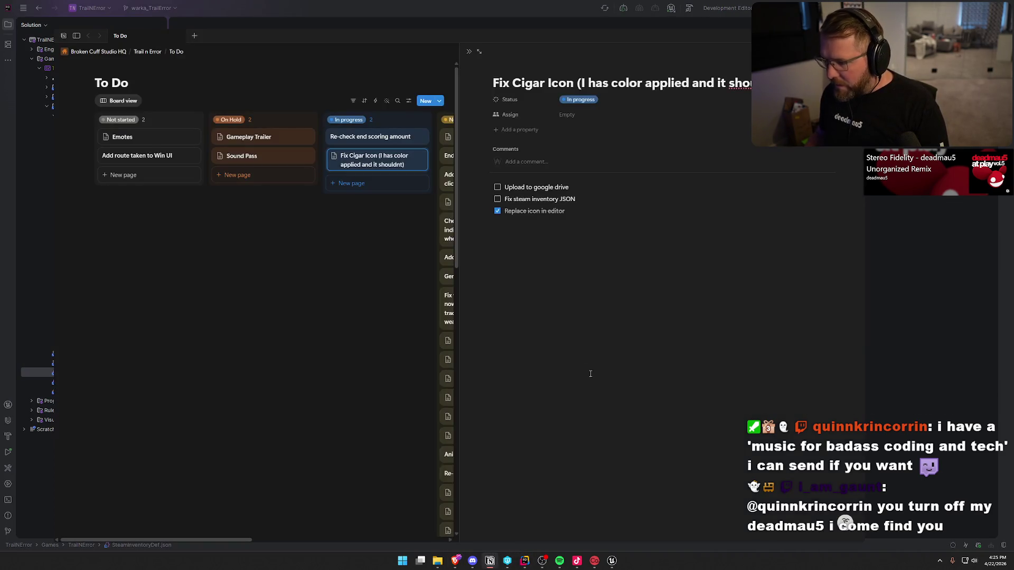
pyautogui.click(497, 199)
pyautogui.click(497, 187)
pyautogui.click(367, 236)
pyautogui.moveTo(378, 159); pyautogui.dragTo(489, 138)
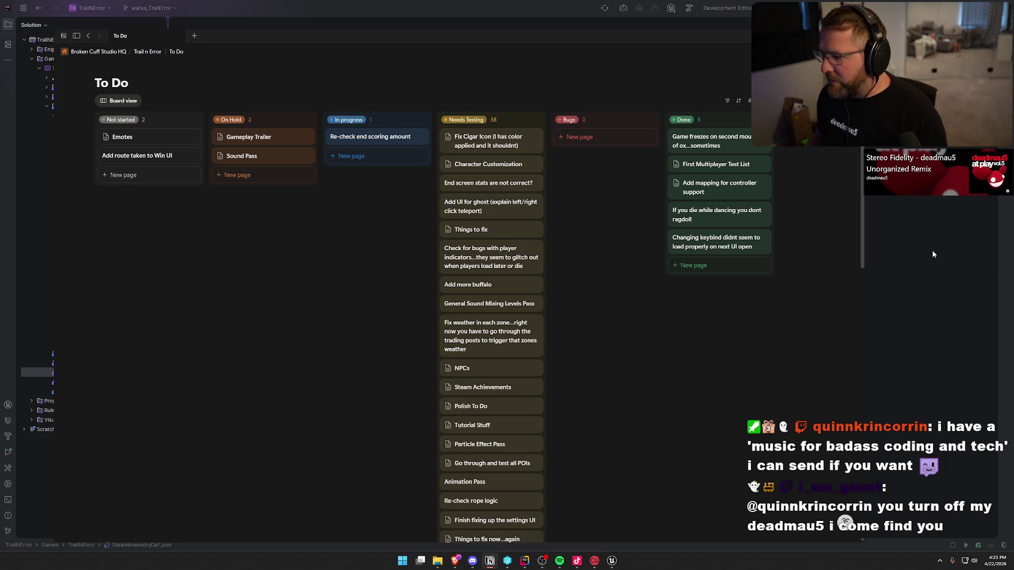
# Return to the Unreal Editor with the content browser showing
pyautogui.hotkey('alt', 'Tab')
pyautogui.click(612, 561)
pyautogui.hotkey('ctrl', 'space')
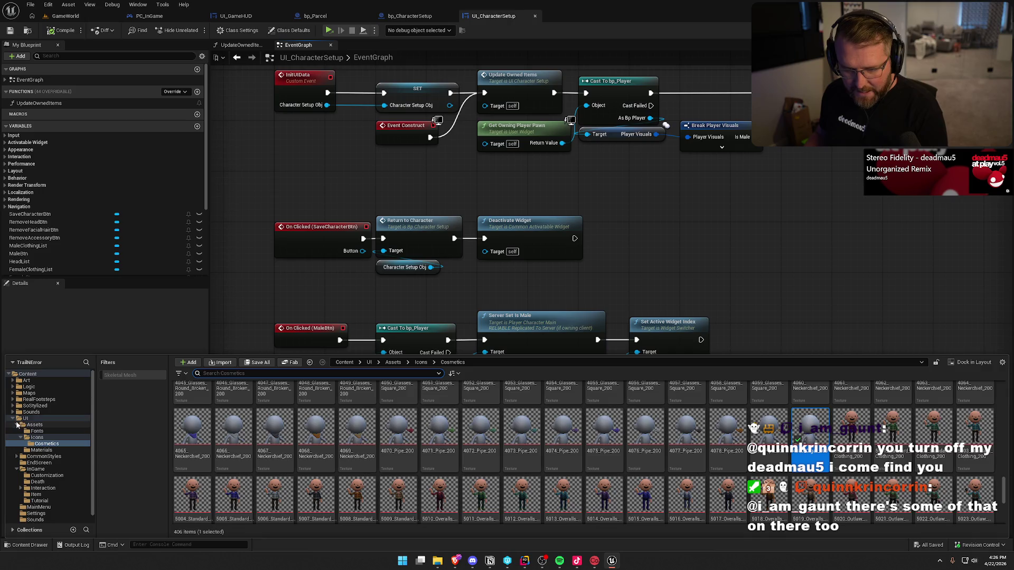
# Go to the Sounds > Music folder and try deleting the Gydra_-_Shotgun track
pyautogui.doubleClick(26, 419)
pyautogui.click(27, 412)
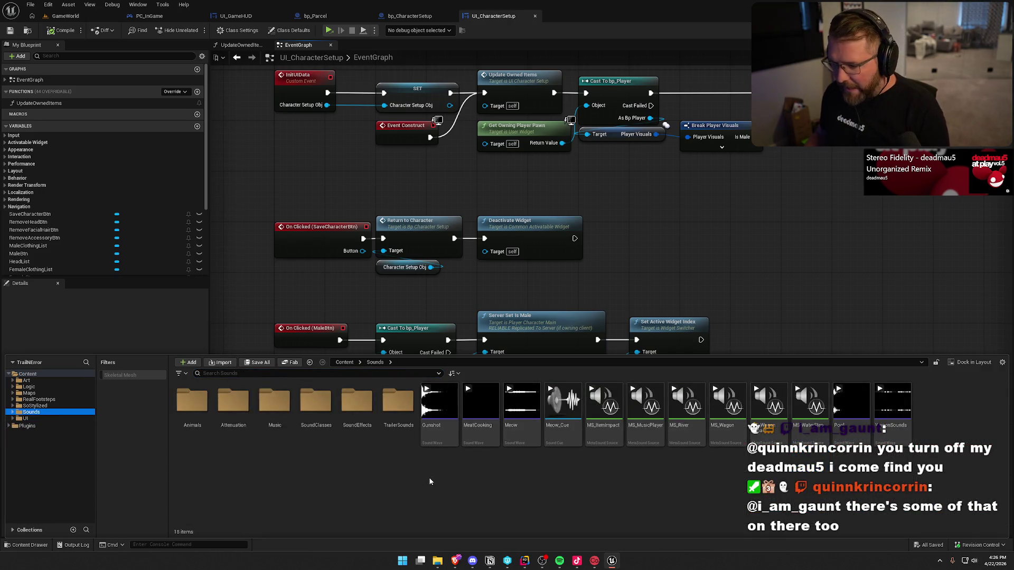
pyautogui.doubleClick(274, 402)
pyautogui.click(233, 411)
pyautogui.press('Delete')
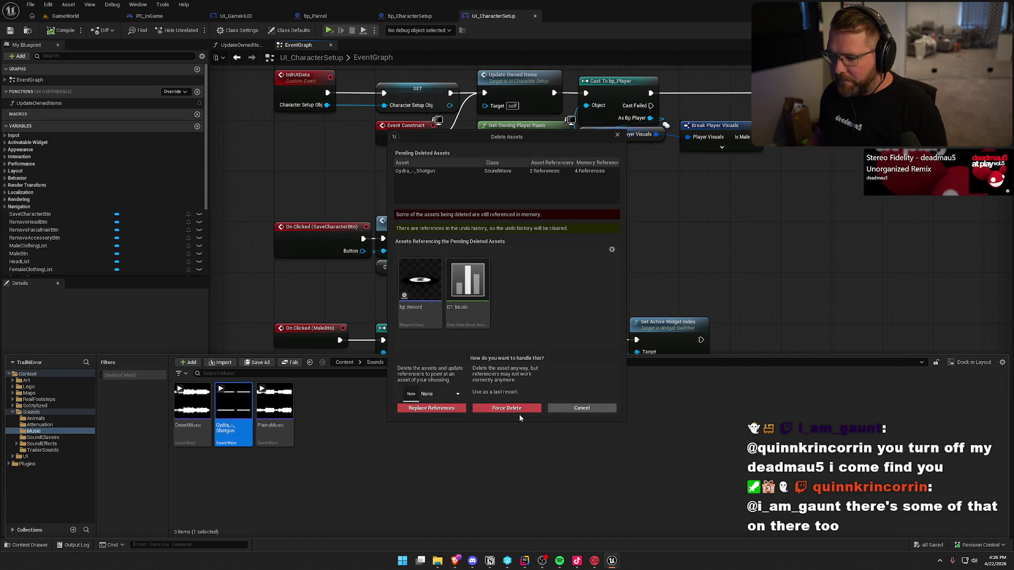
# Remove the Deadmau5 row from DT_Music and save the changed assets
pyautogui.doubleClick(468, 280)
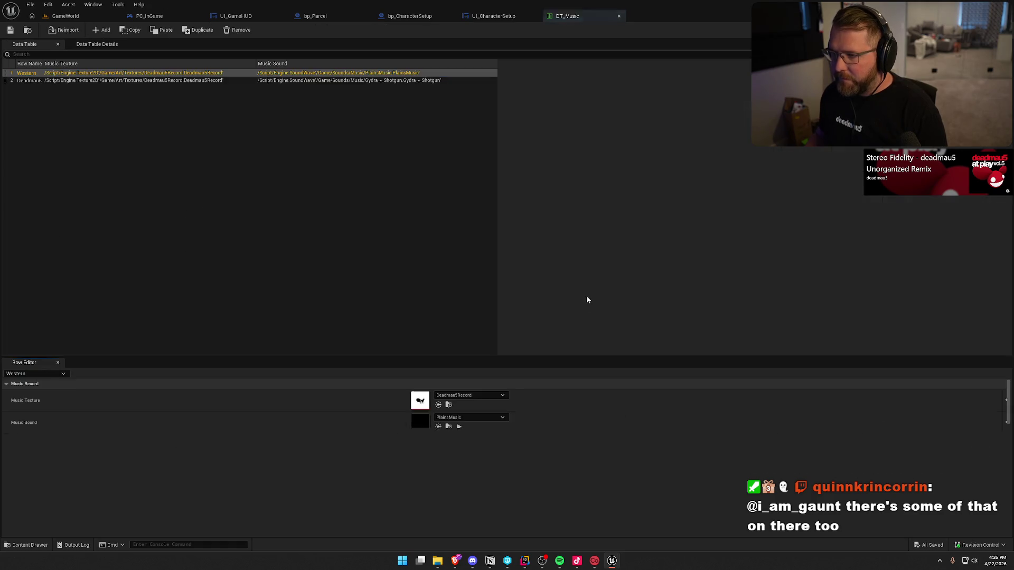
pyautogui.click(45, 81)
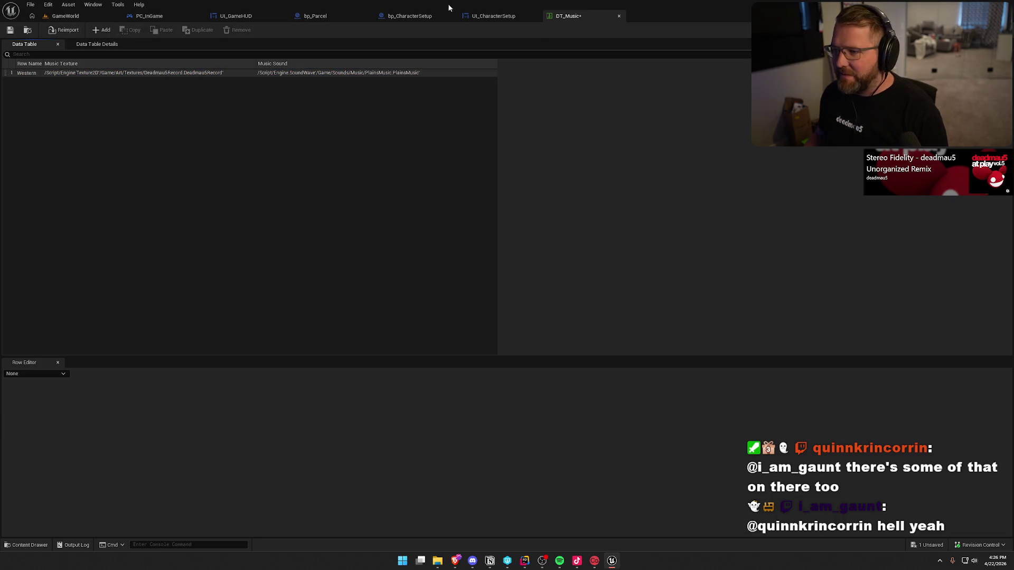
pyautogui.hotkey('ctrl', 'space')
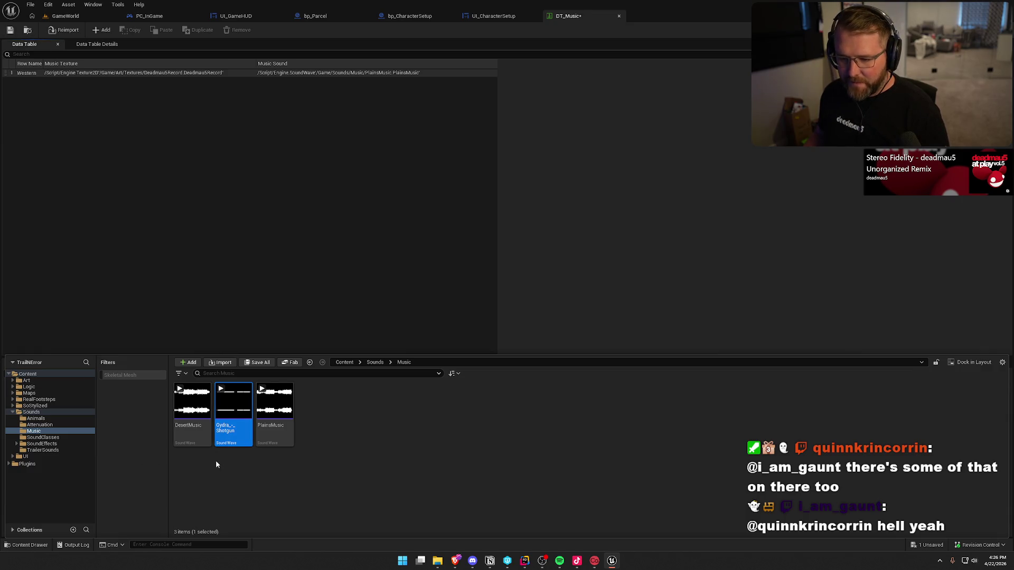
pyautogui.hotkey('ctrl', 'shift', 's')
pyautogui.click(520, 370)
# Try deleting Gydra_-_Shotgun again and open bp_Record, which still references it
pyautogui.click(233, 412)
pyautogui.press('Delete')
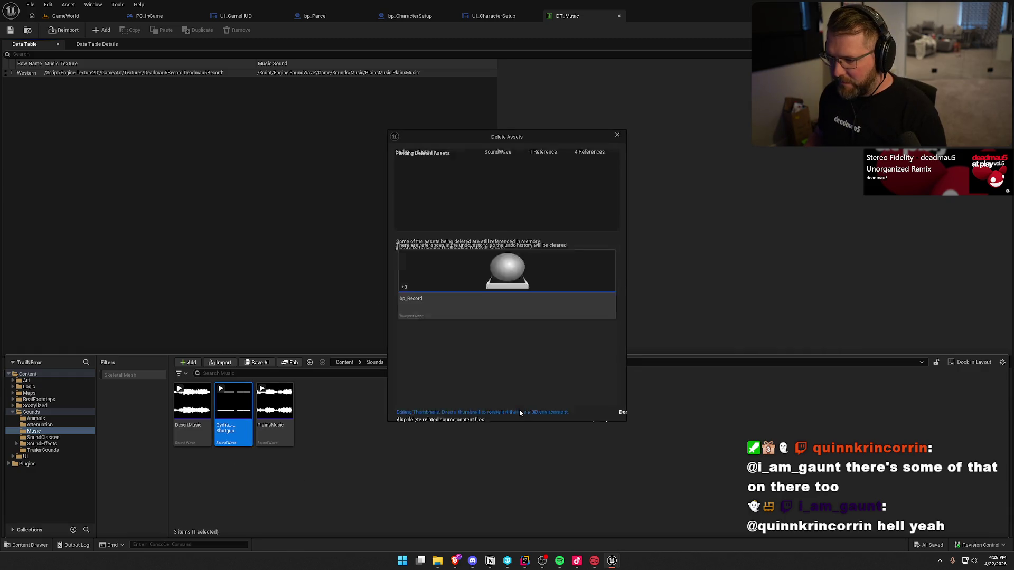
pyautogui.doubleClick(421, 293)
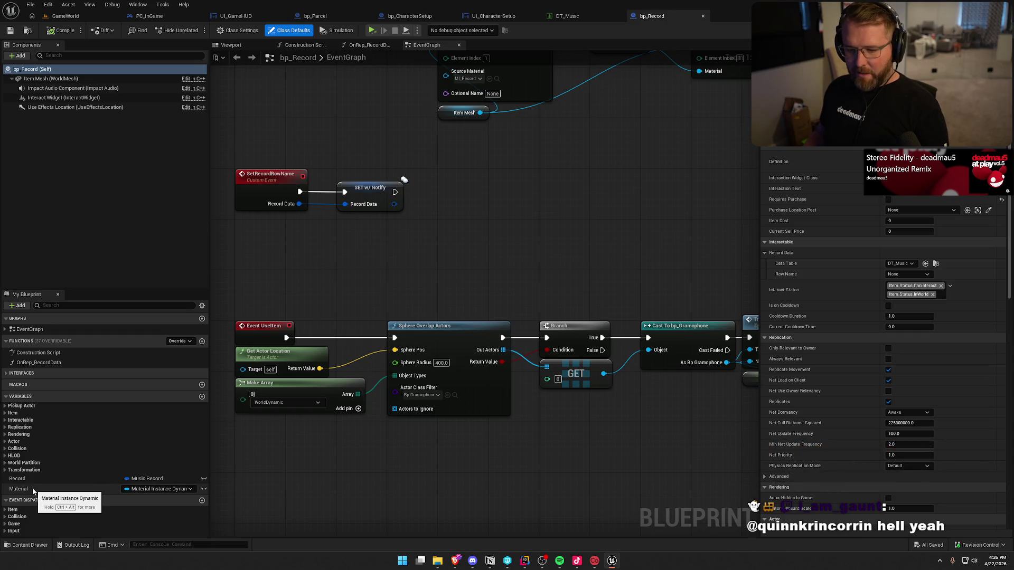
# Inspect bp_Record's components, OnRep_RecordData graph and EventGraph for the track reference
pyautogui.click(101, 88)
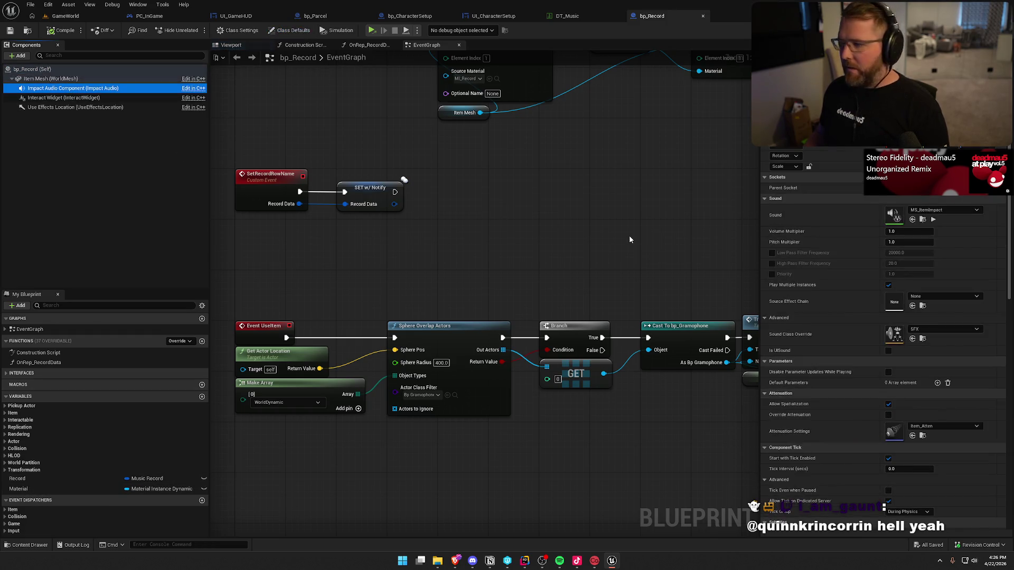
pyautogui.click(65, 108)
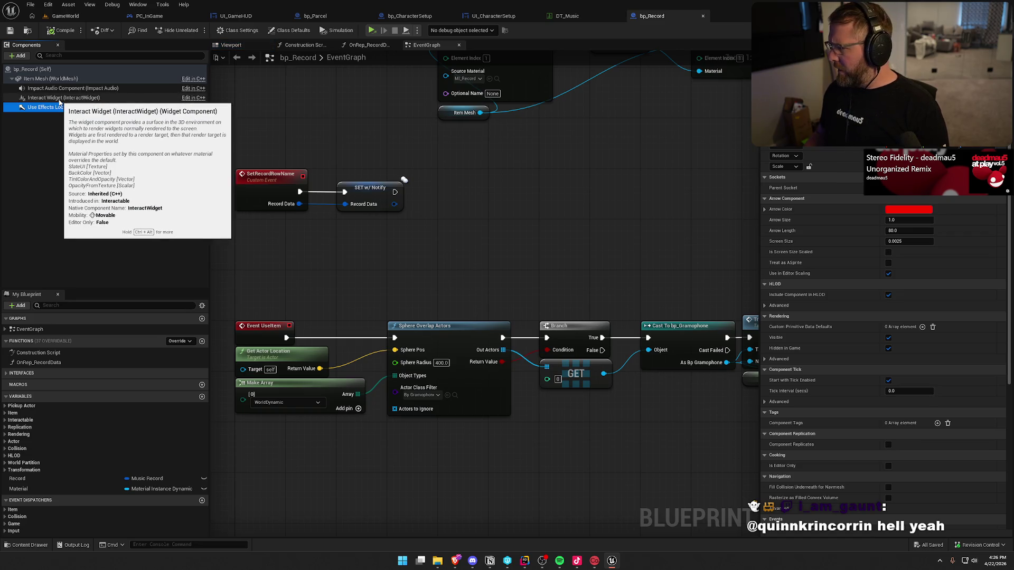
pyautogui.click(51, 78)
pyautogui.click(110, 176)
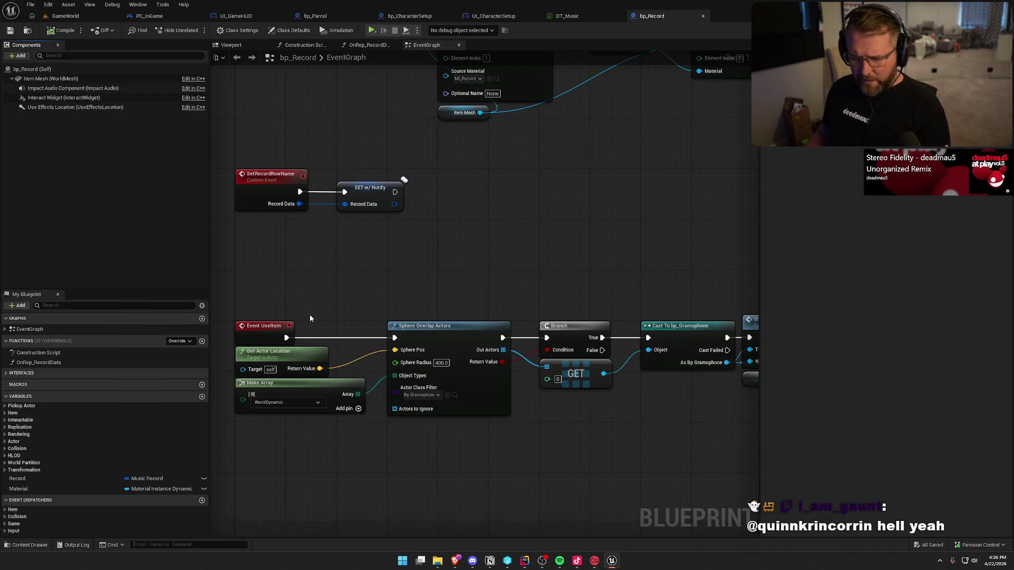
pyautogui.moveTo(550, 272); pyautogui.dragTo(557, 357)
pyautogui.click(379, 275)
pyautogui.doubleClick(39, 362)
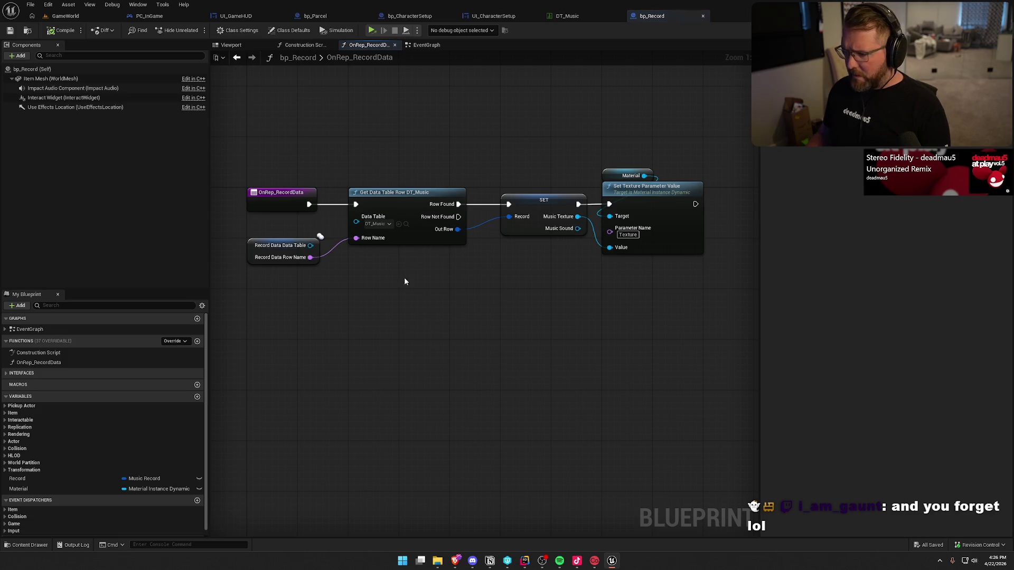
pyautogui.click(569, 217)
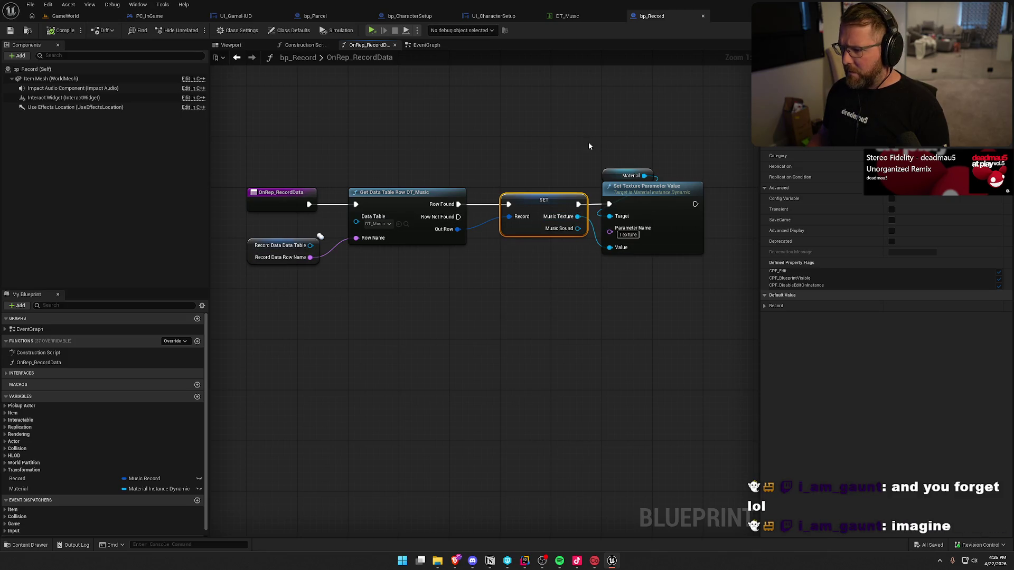
pyautogui.click(425, 46)
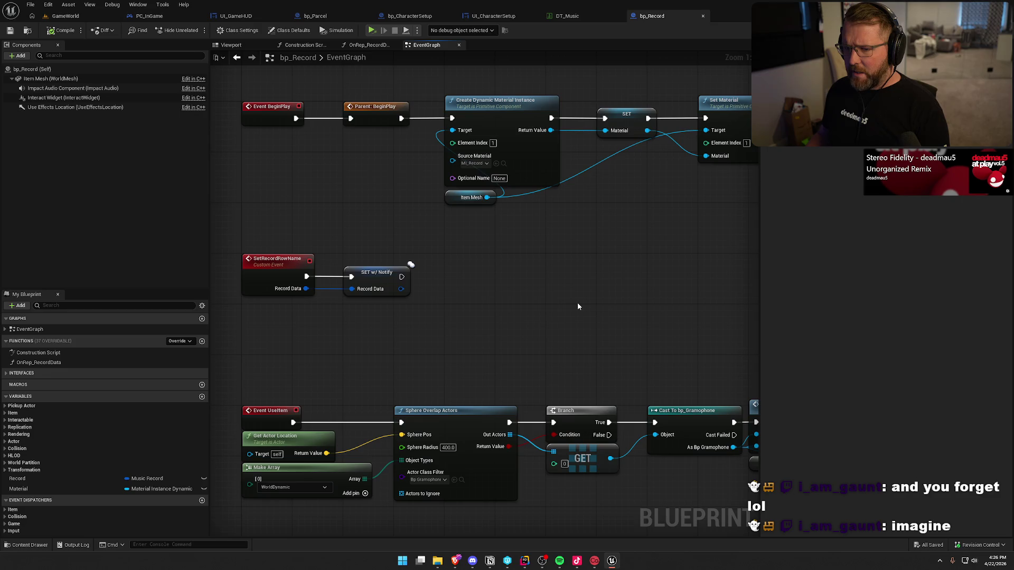
pyautogui.moveTo(536, 304)
pyautogui.mouseDown()
pyautogui.moveTo(398, 309)
pyautogui.moveTo(408, 335)
pyautogui.moveTo(524, 154)
pyautogui.moveTo(356, 124)
pyautogui.moveTo(505, 155)
pyautogui.mouseUp()
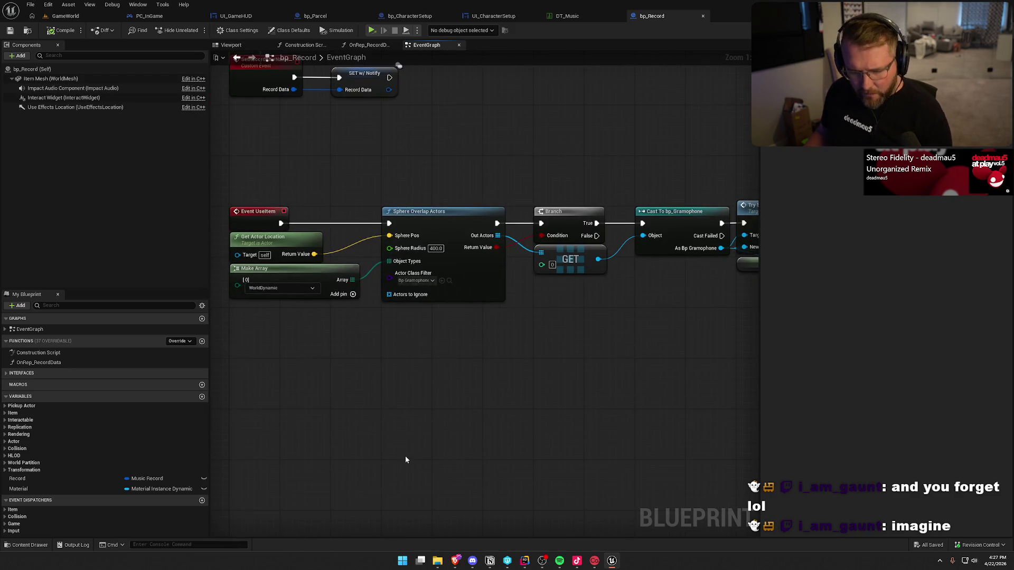
# Set the Record variable's default Music Sound to DesertMusic, then check out and save bp_Record
pyautogui.click(53, 478)
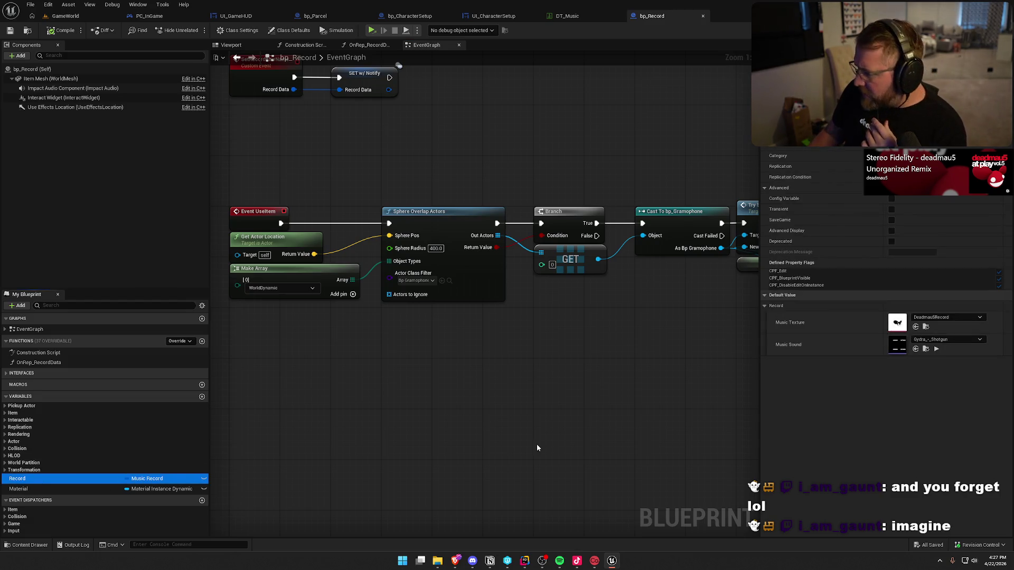
pyautogui.click(935, 341)
pyautogui.write('ws')
pyautogui.press('BackSpace')
pyautogui.write('es')
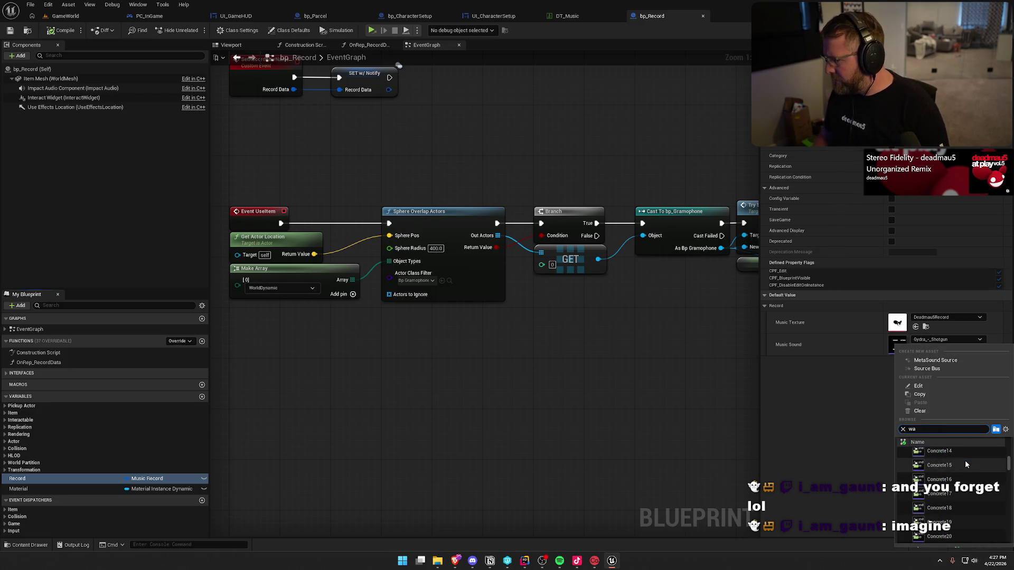
pyautogui.press('BackSpace')
pyautogui.press('BackSpace')
pyautogui.write('des')
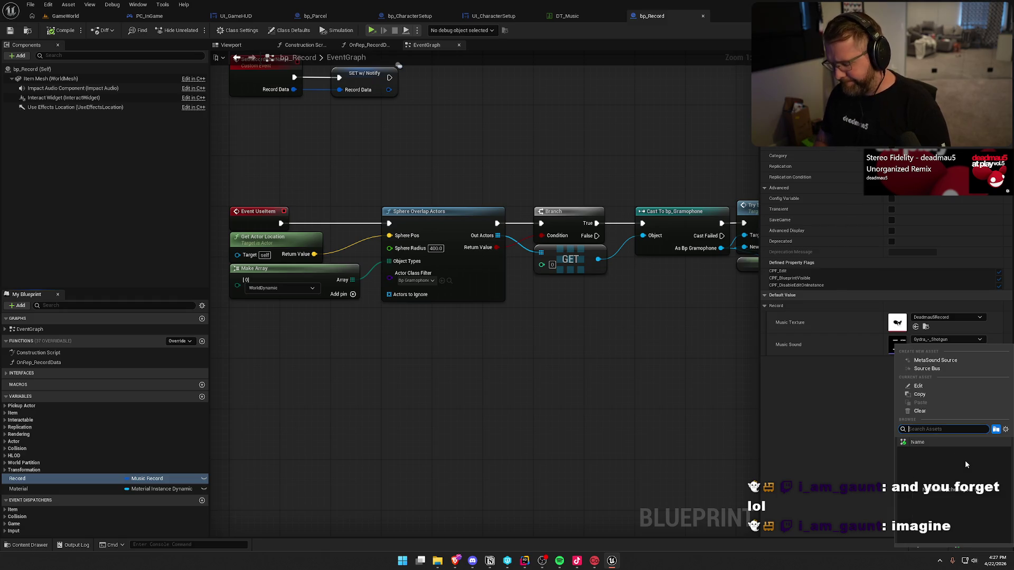
pyautogui.click(962, 458)
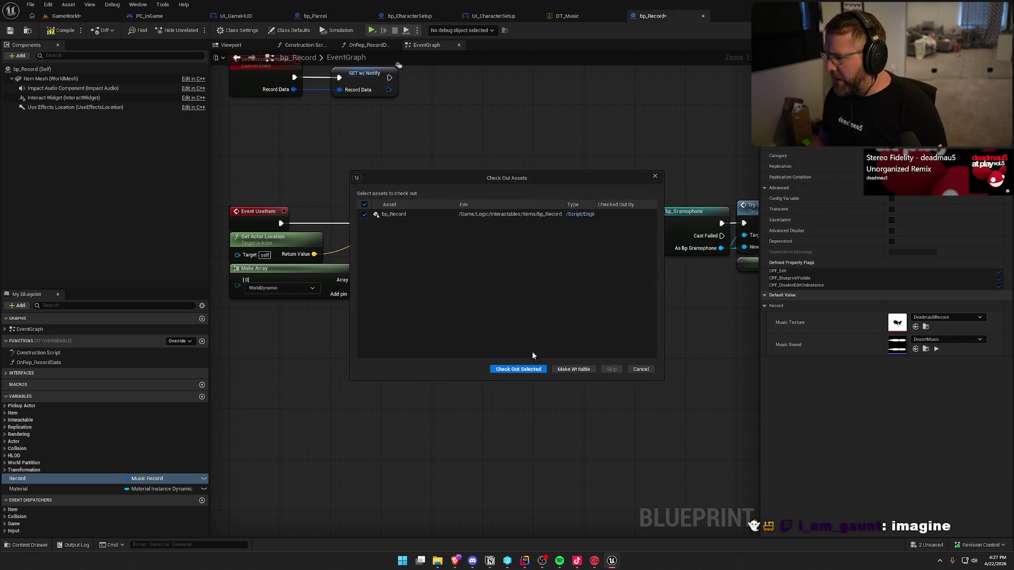
pyautogui.click(521, 369)
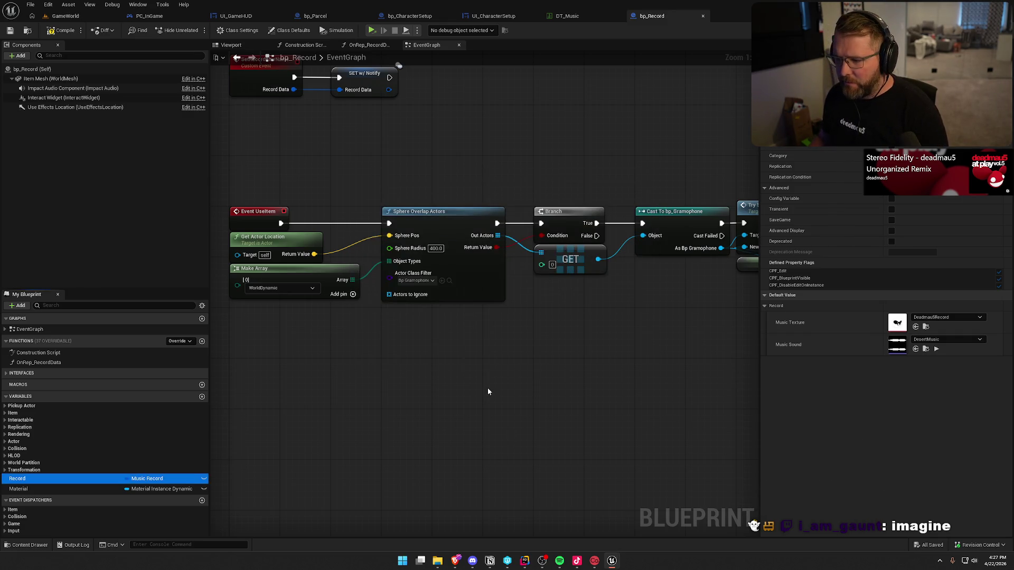
# Close bp_Record and delete the Gydra_-_Shotgun sound asset from the Music folder
pyautogui.click(703, 16)
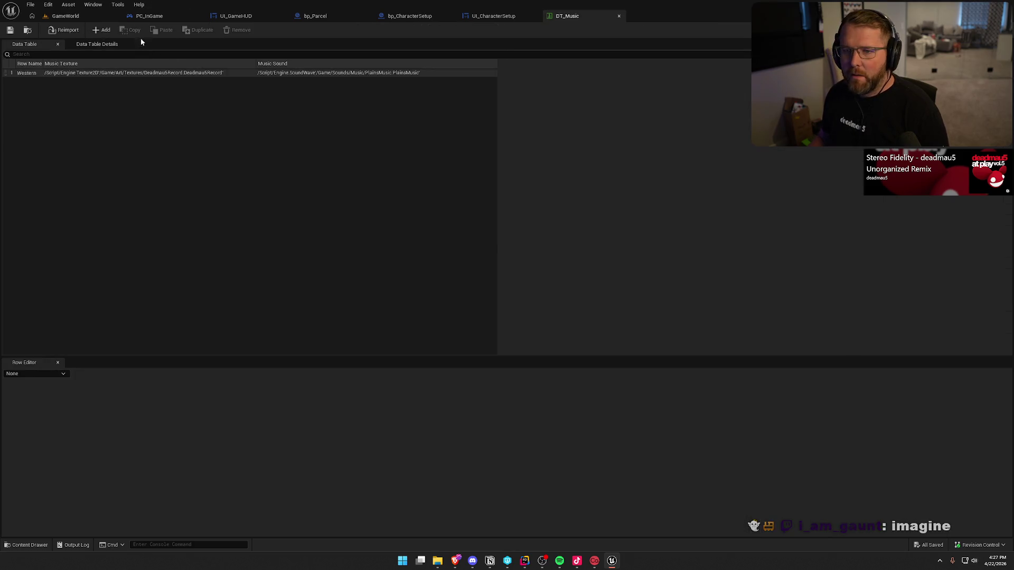
pyautogui.click(65, 16)
pyautogui.click(237, 458)
pyautogui.click(235, 438)
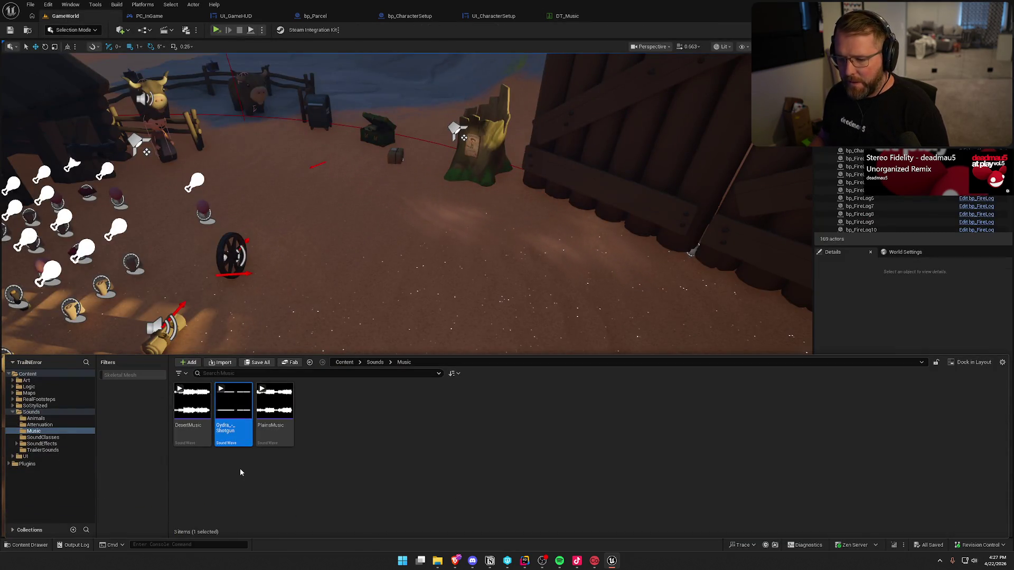
pyautogui.press('Delete')
pyautogui.click(464, 408)
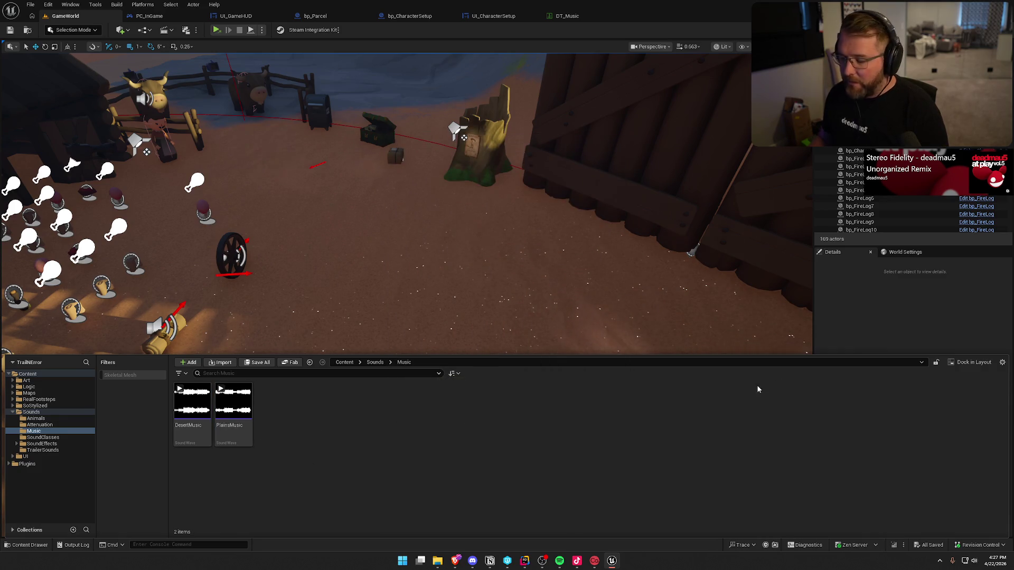
pyautogui.click(851, 317)
pyautogui.scroll(-10, 527, 356)
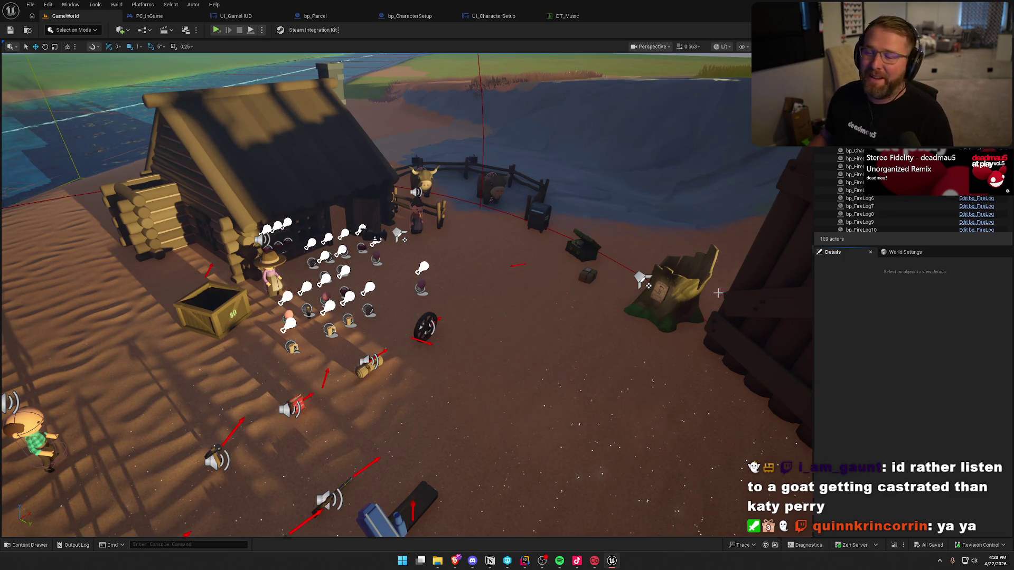
# Fly toward the chest, preview it in Game View, then bring up the Notion To Do board
pyautogui.moveTo(543, 229); pyautogui.dragTo(491, 236)
pyautogui.press('g')
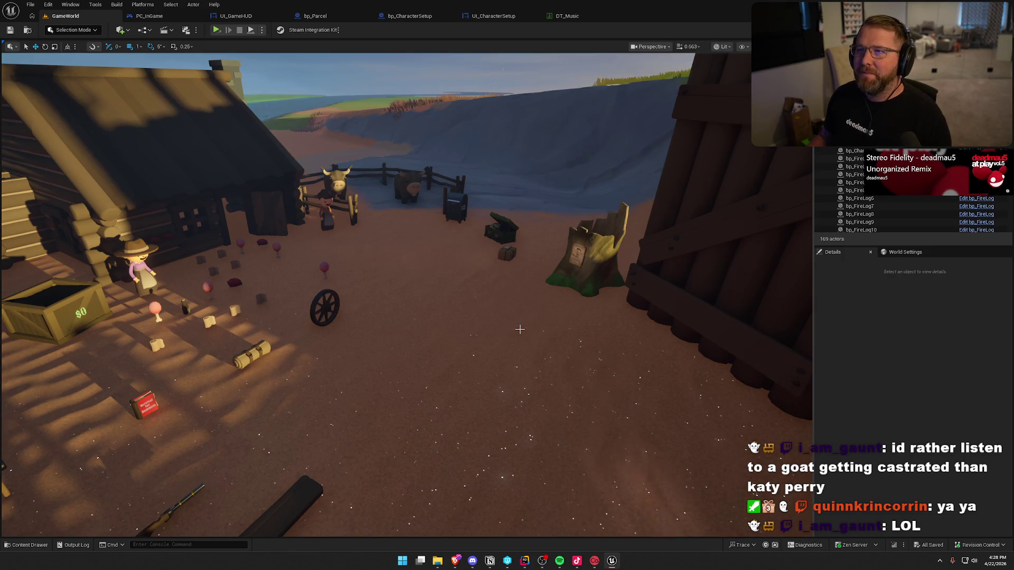
pyautogui.moveTo(490, 561)
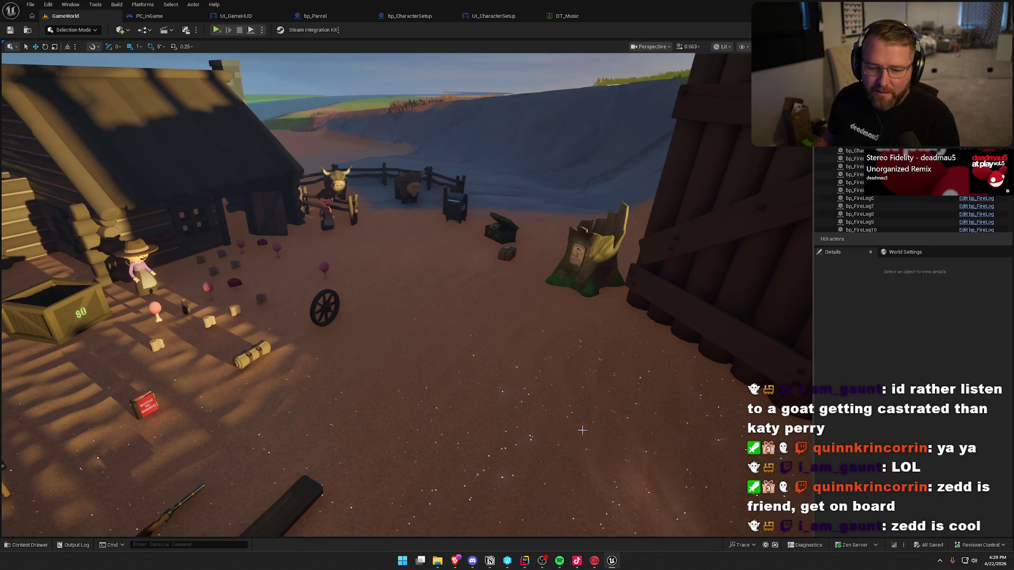
pyautogui.click(853, 379)
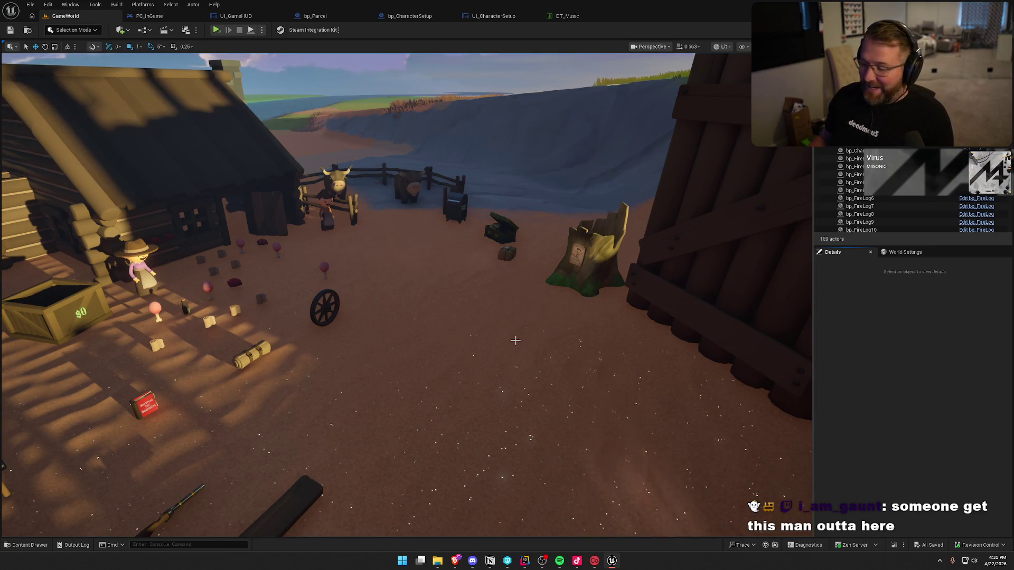
pyautogui.scroll(-5, 500, 378)
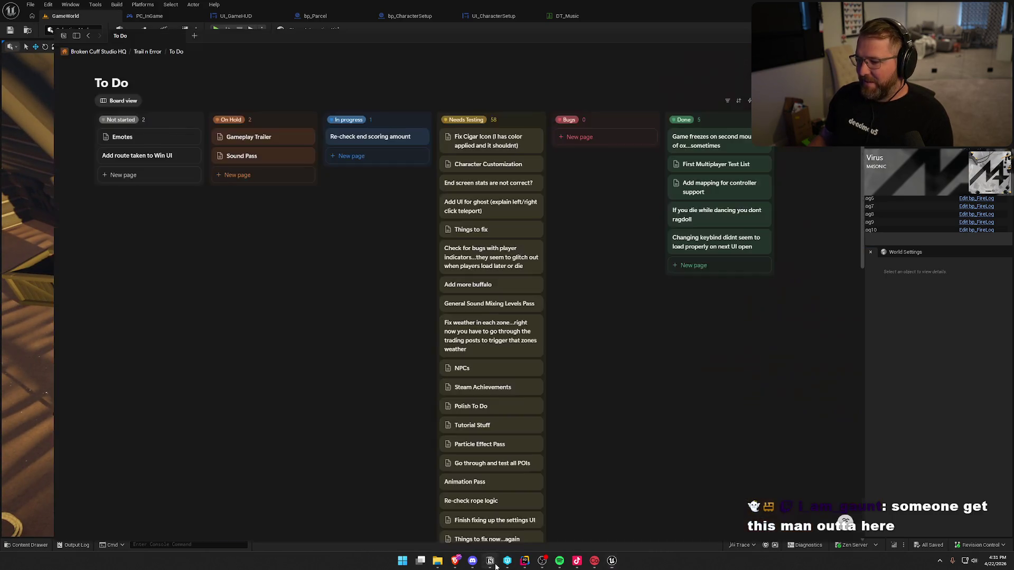
pyautogui.click(490, 561)
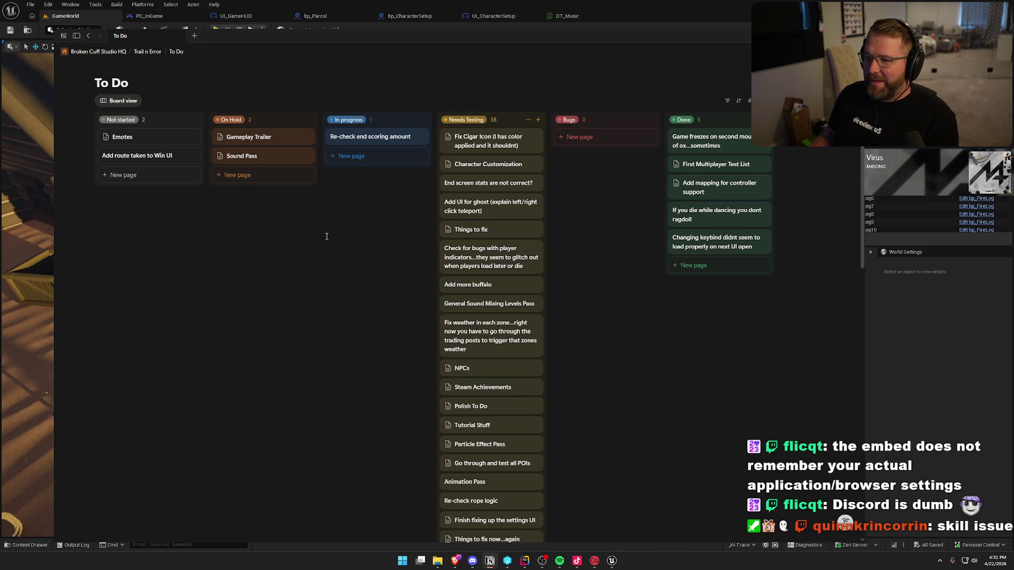
# Open the 'Re-check end scoring amount' task and add a blank to-do with /todo
pyautogui.click(370, 138)
pyautogui.click(576, 281)
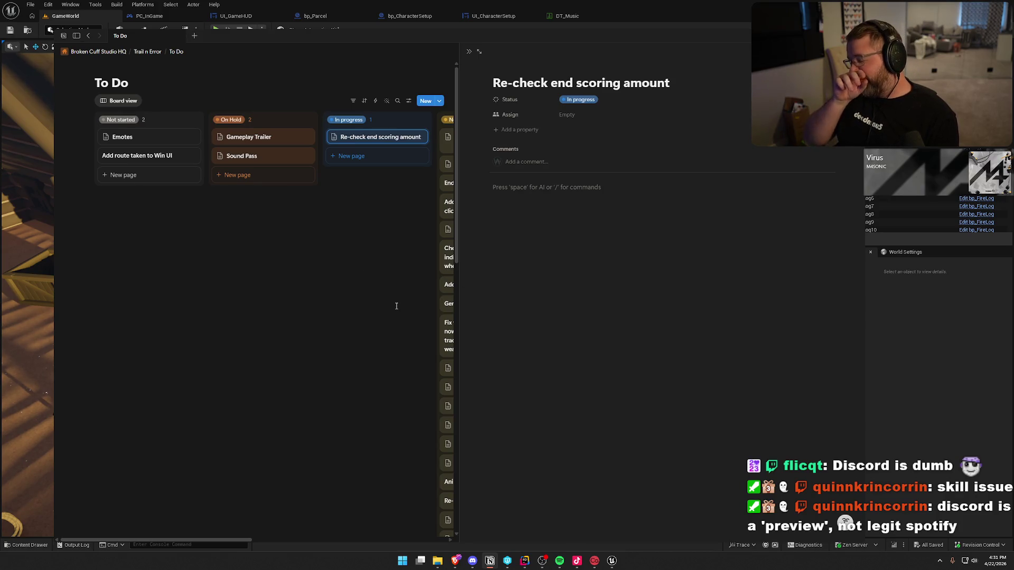
pyautogui.write('/todo')
pyautogui.press('Return')
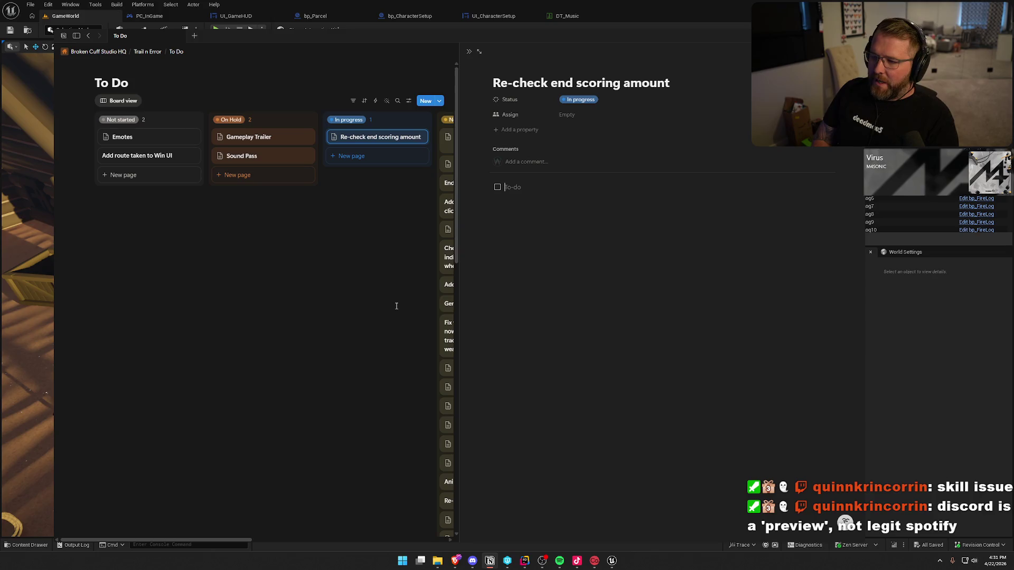
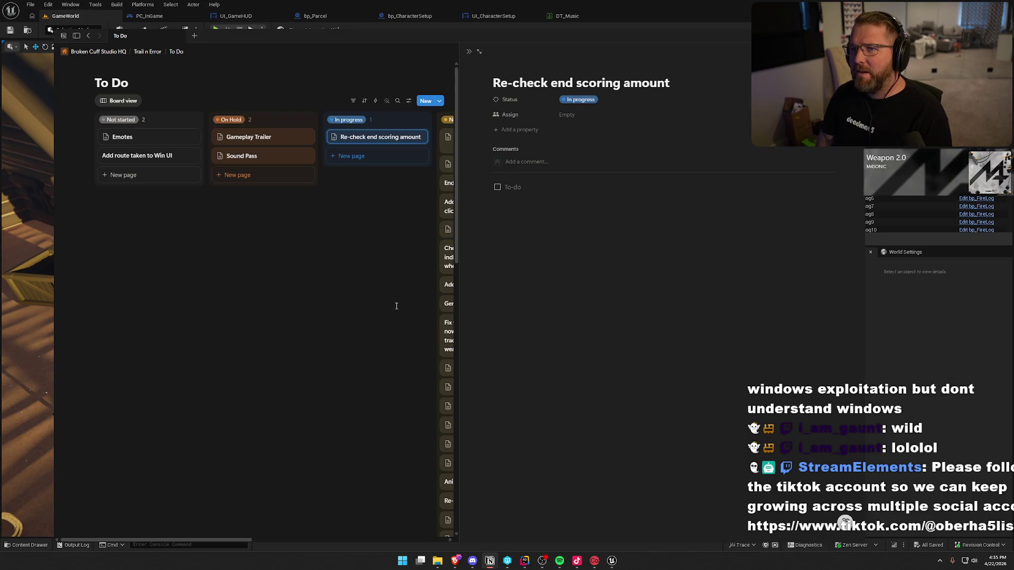
# Minimize the Notion To Do board to bring the Unreal level viewport back
pyautogui.click(935, 331)
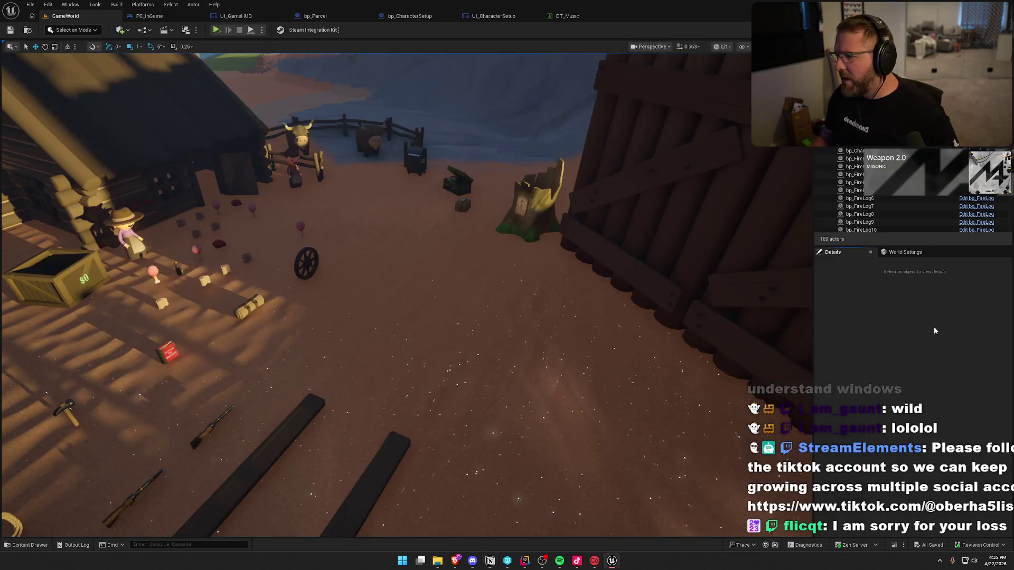
# Fly past the characters, bison and cabin props, then review all Notion to-do columns
pyautogui.press('w')
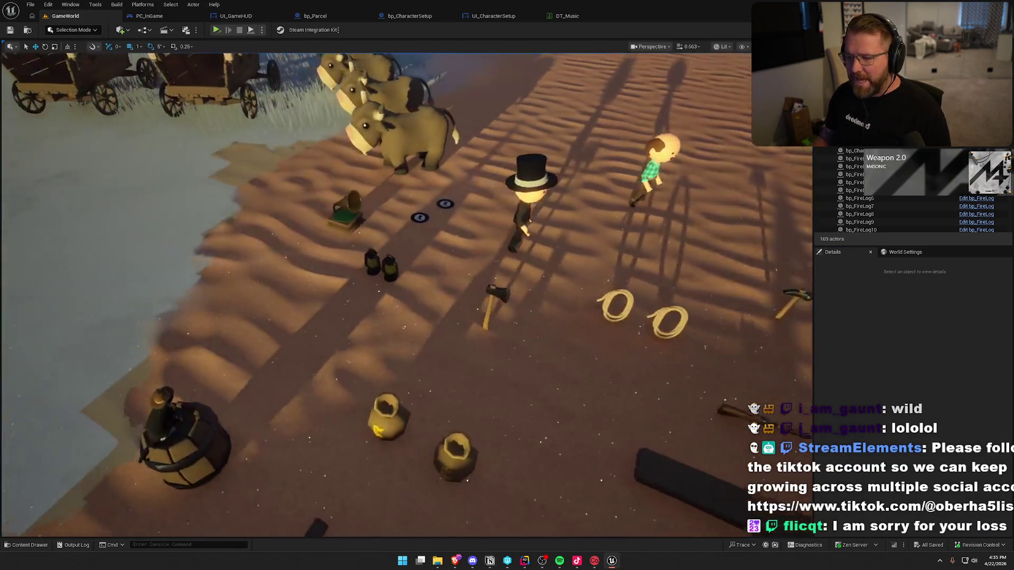
pyautogui.press('w')
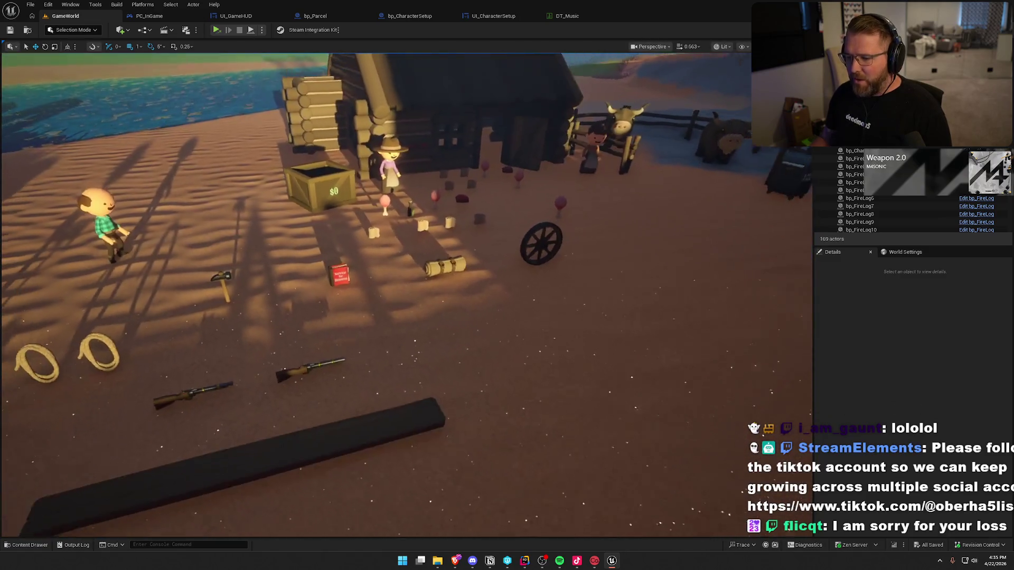
pyautogui.press('s')
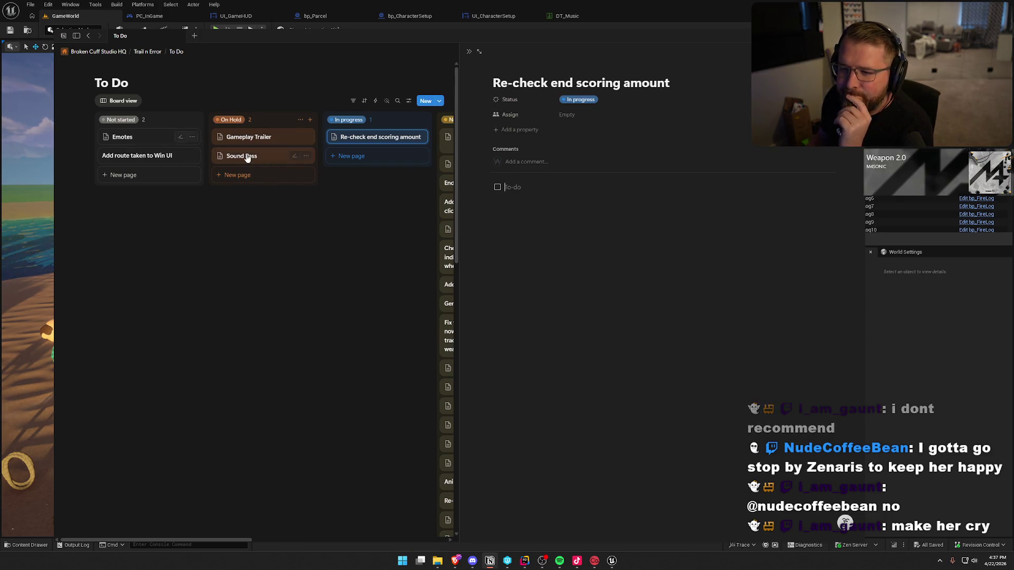
pyautogui.click(376, 218)
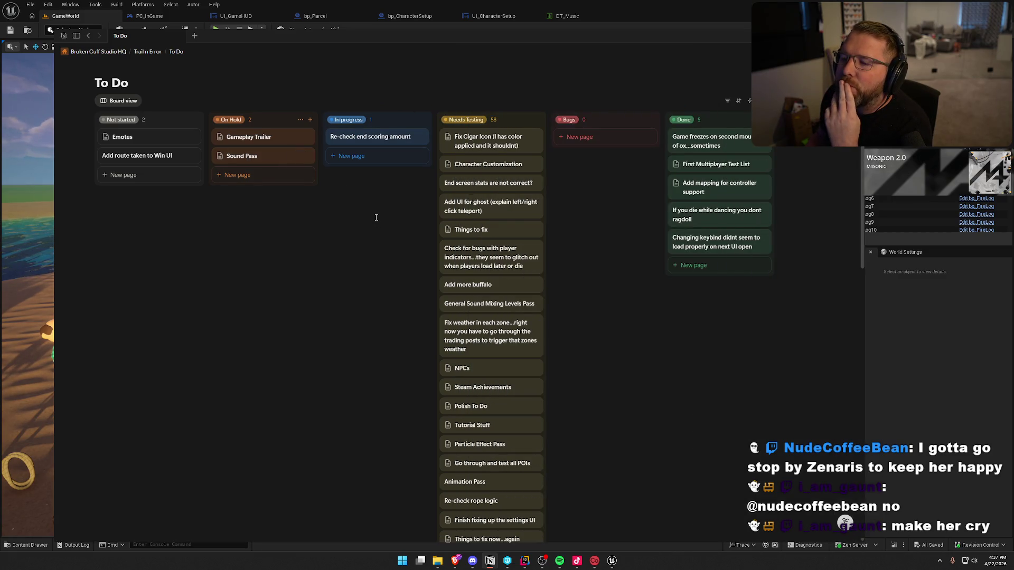
pyautogui.click(917, 344)
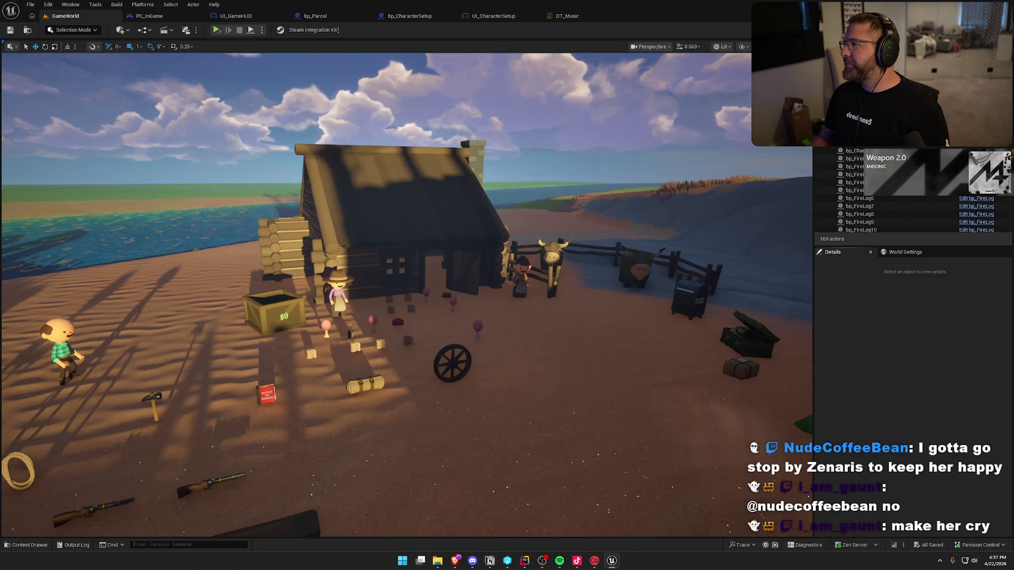
# Switch to the Rider code project, then close Rider, the Notion board and File Explorer
pyautogui.hotkey('alt', 'Tab')
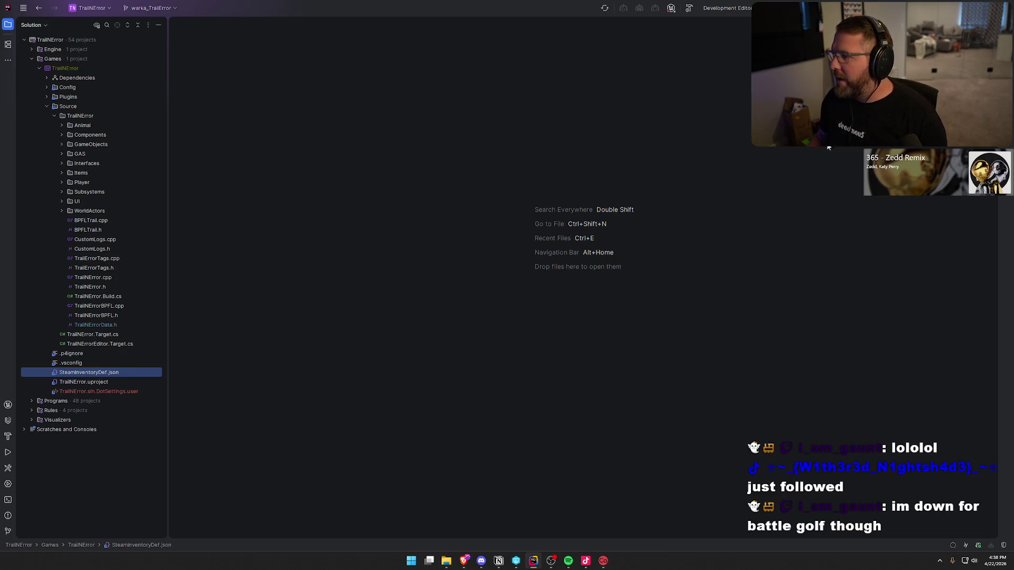
pyautogui.press('super+shift+Left')
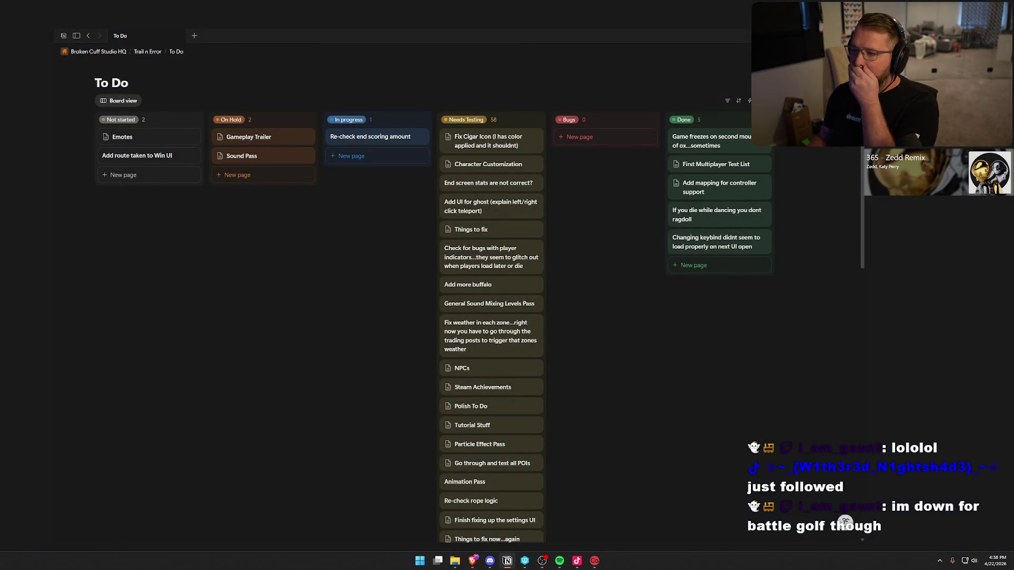
pyautogui.press('super+shift+Left')
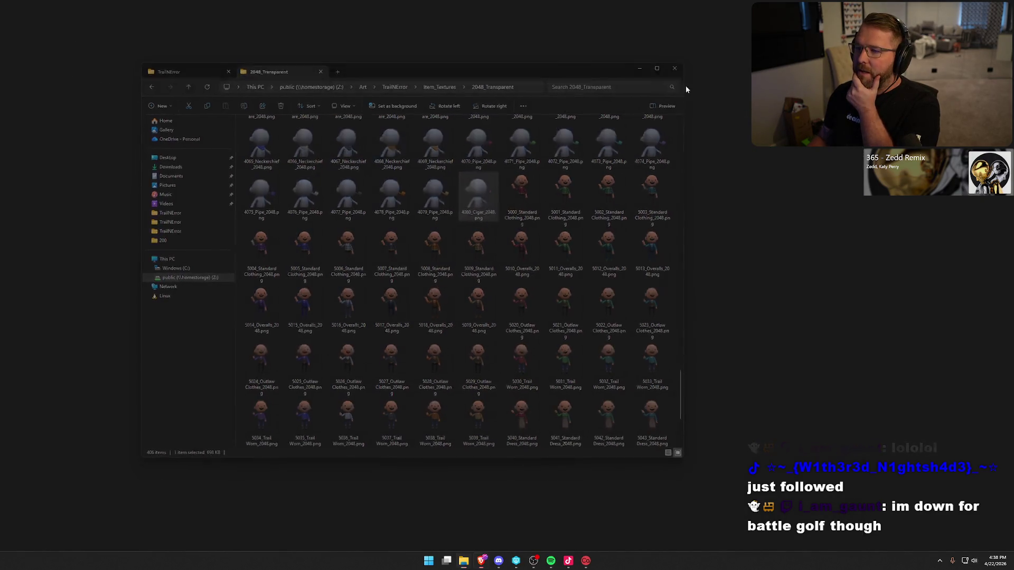
pyautogui.press('super+shift+Left')
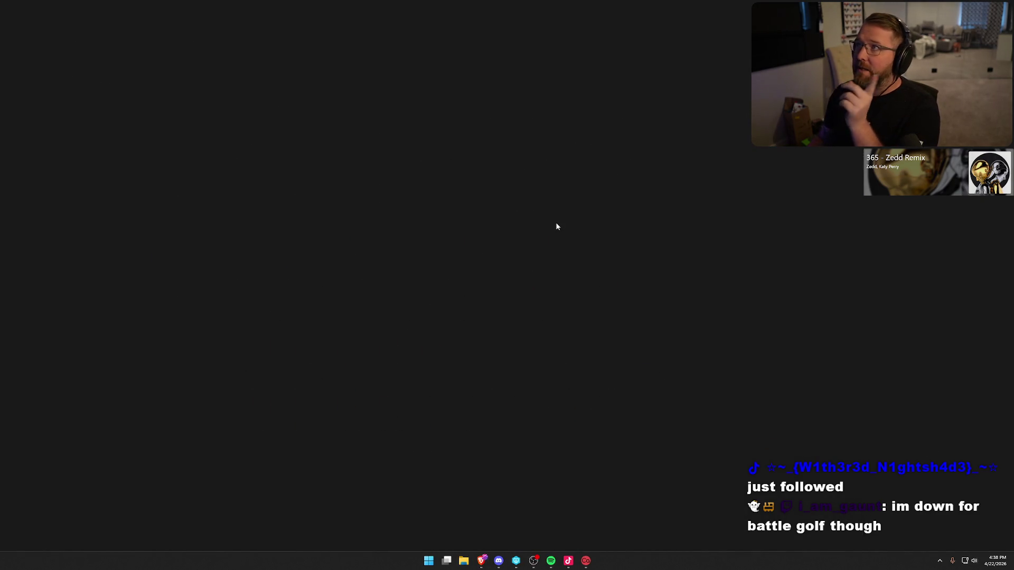